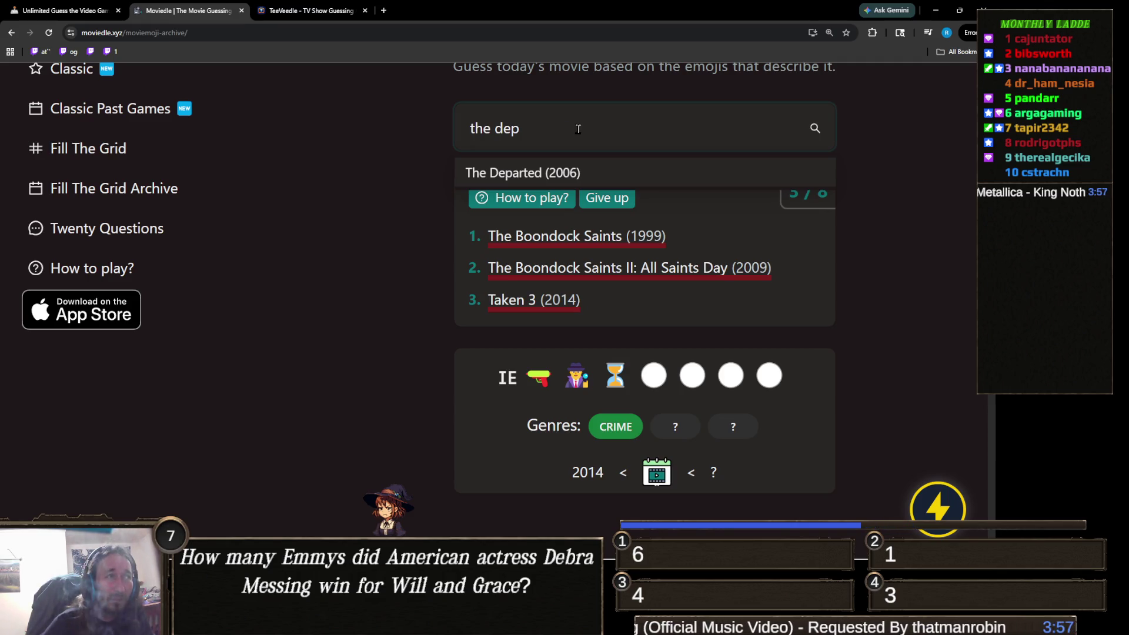
- Guess The Departed (2006) in Moviedle, then search 'irish' and solve it with The Irishman (2019)
{"action": "left_click", "coordinate": [558, 172]}
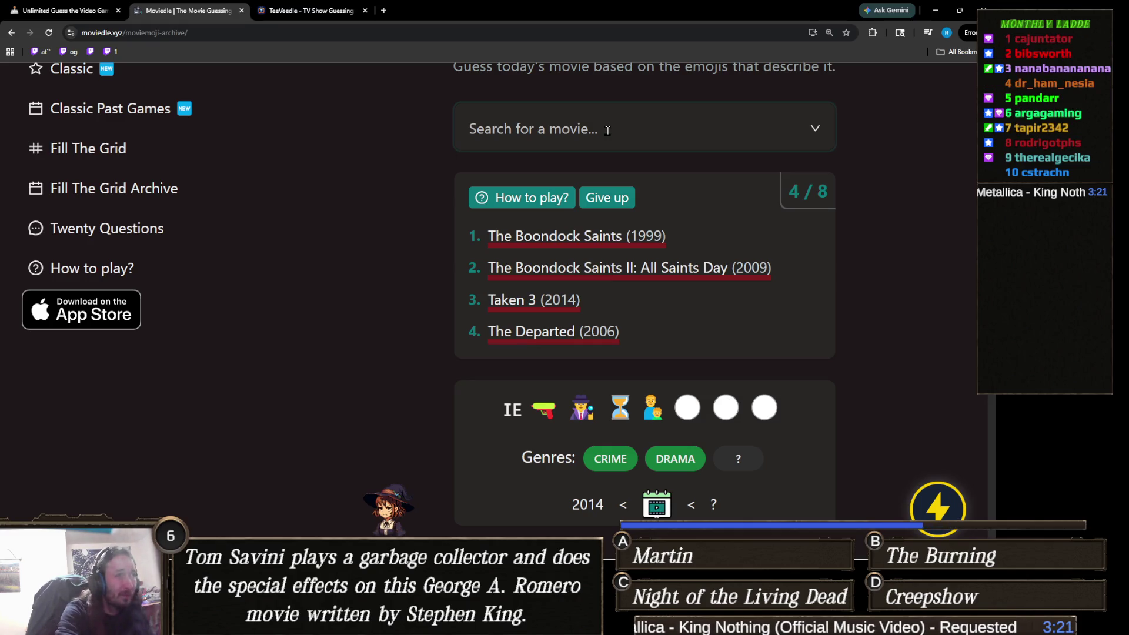
{"action": "type", "text": "ire"}
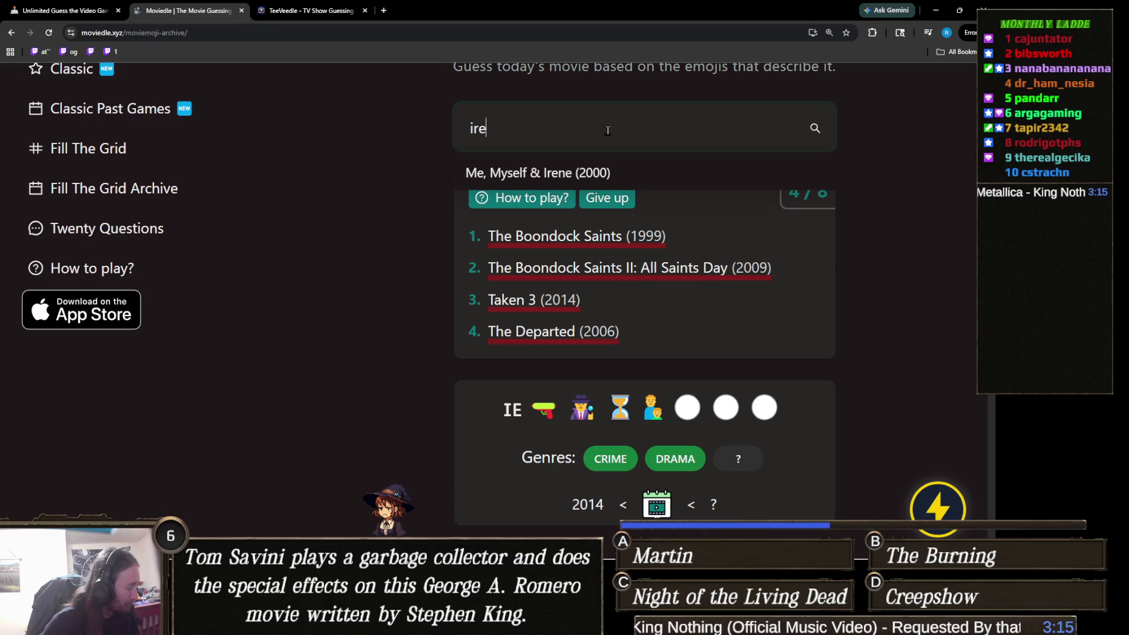
{"action": "key", "text": "BackSpace"}
{"action": "type", "text": "ish"}
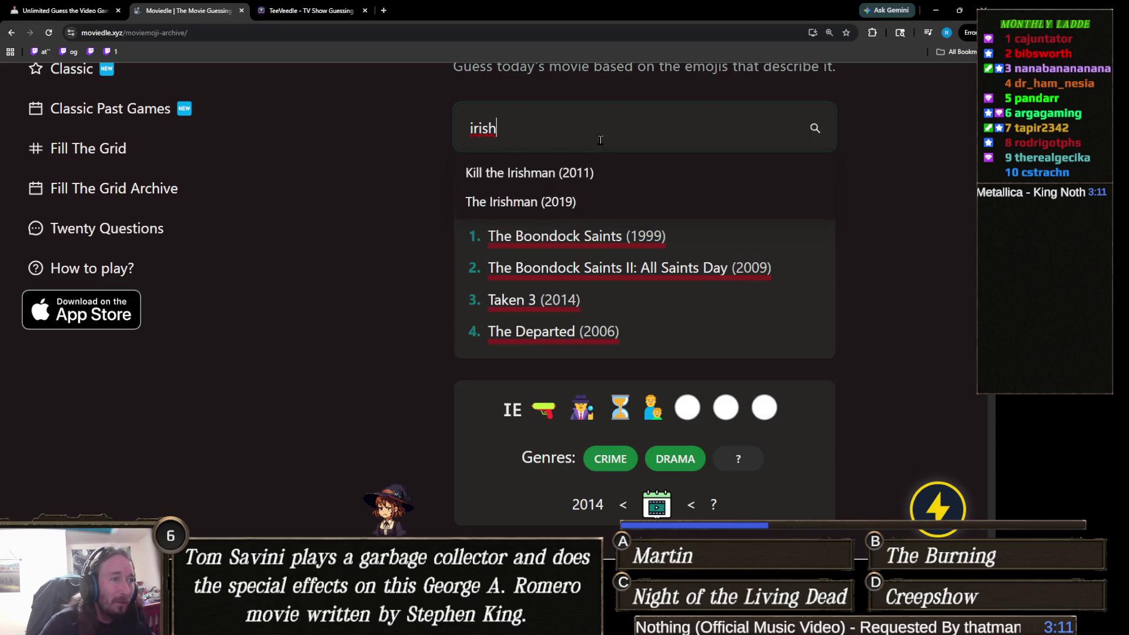
{"action": "left_click", "coordinate": [556, 203]}
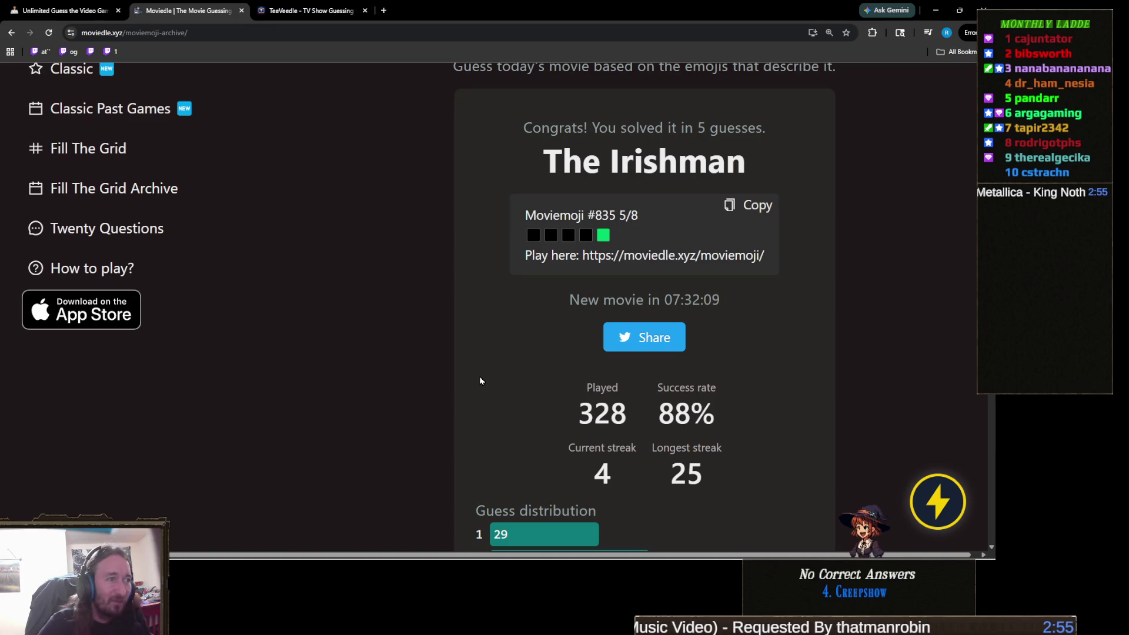
- Switch to TeeVeedle and start a fresh series round with Continue Journey
{"action": "left_click", "coordinate": [326, 12]}
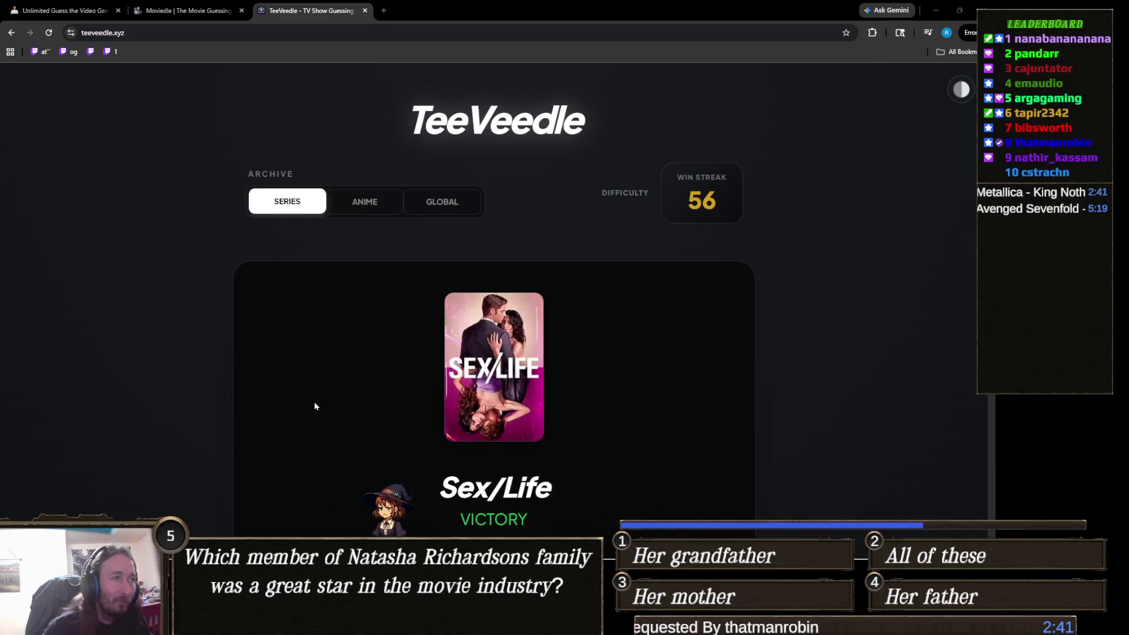
{"action": "scroll", "coordinate": [411, 397], "scroll_direction": "down", "scroll_amount": 4}
{"action": "left_click", "coordinate": [506, 371]}
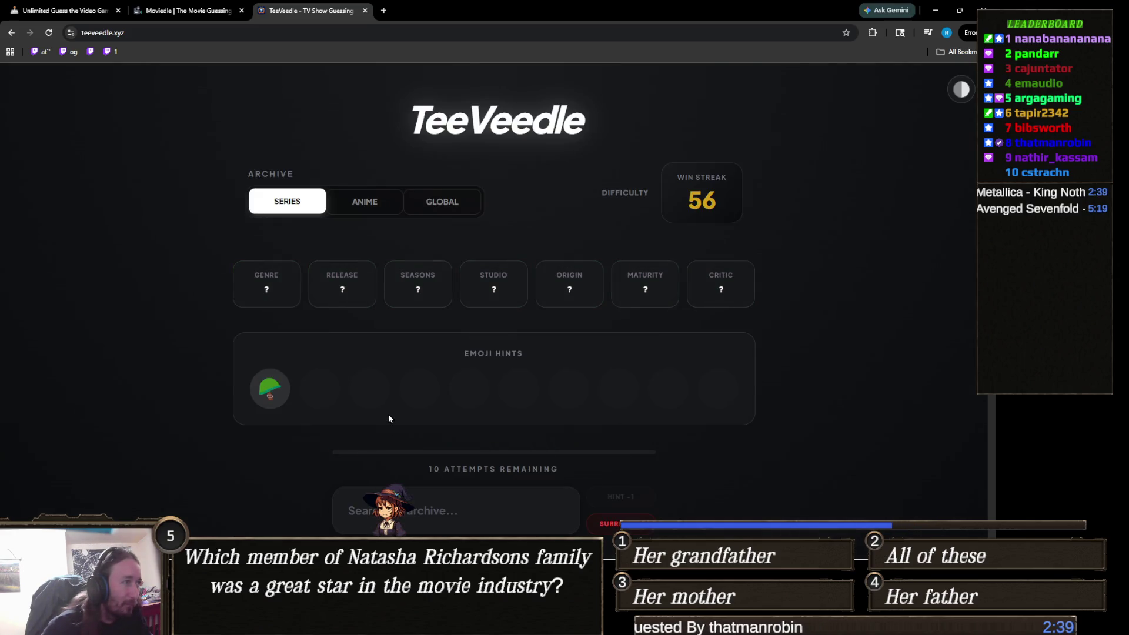
- Search 'mash' and submit M*A*S*H as the first guess
{"action": "scroll", "coordinate": [412, 420], "scroll_direction": "down", "scroll_amount": 1}
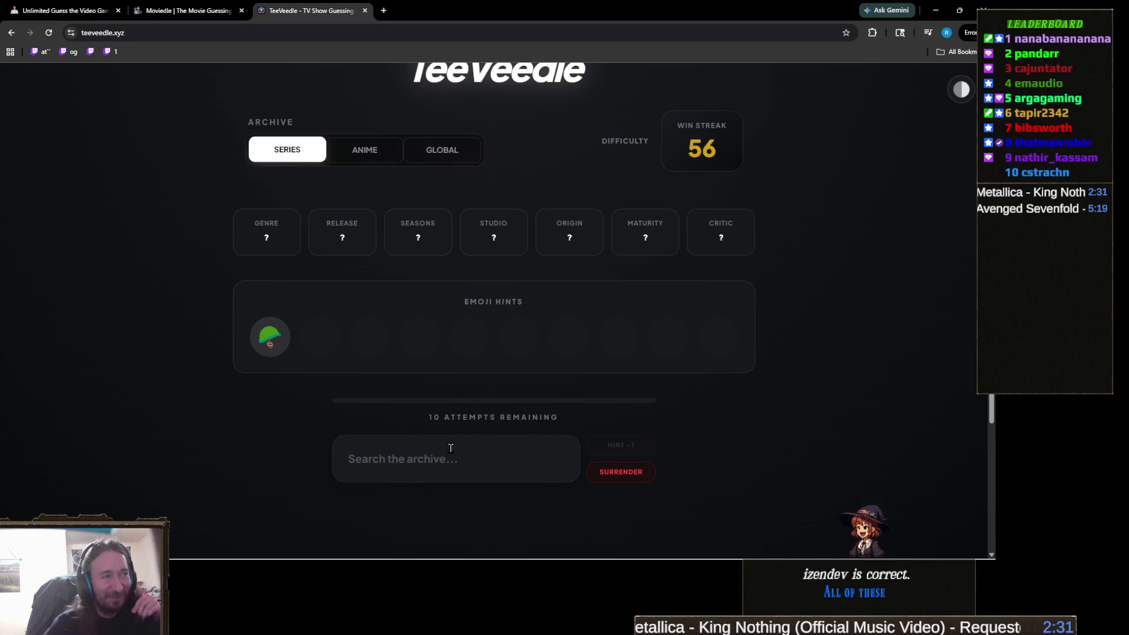
{"action": "left_click", "coordinate": [443, 458]}
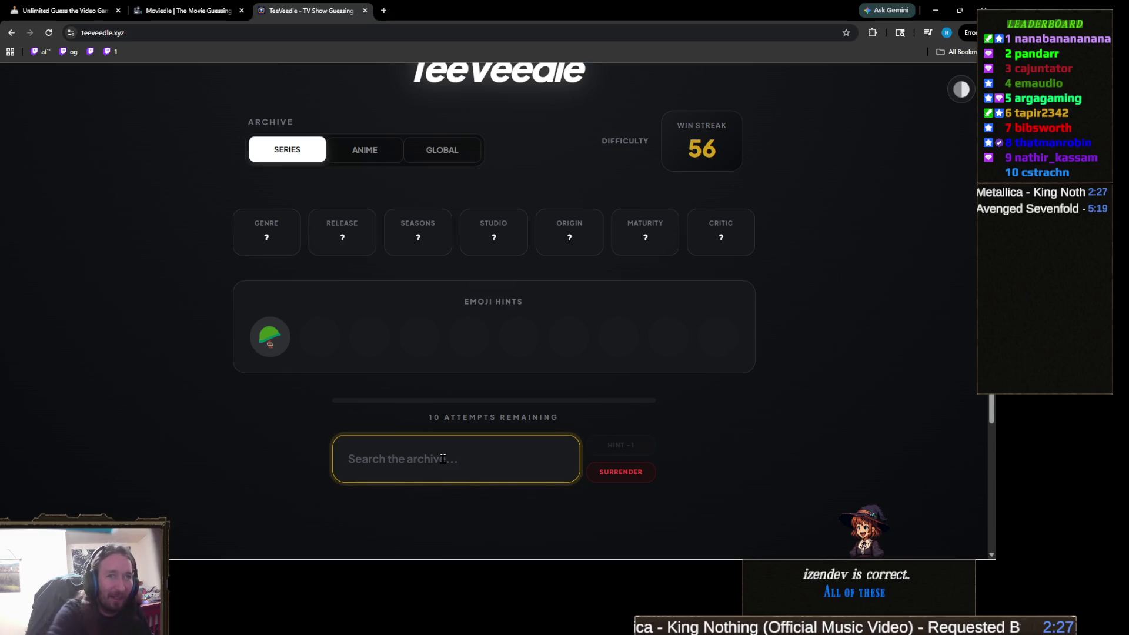
{"action": "type", "text": "mash"}
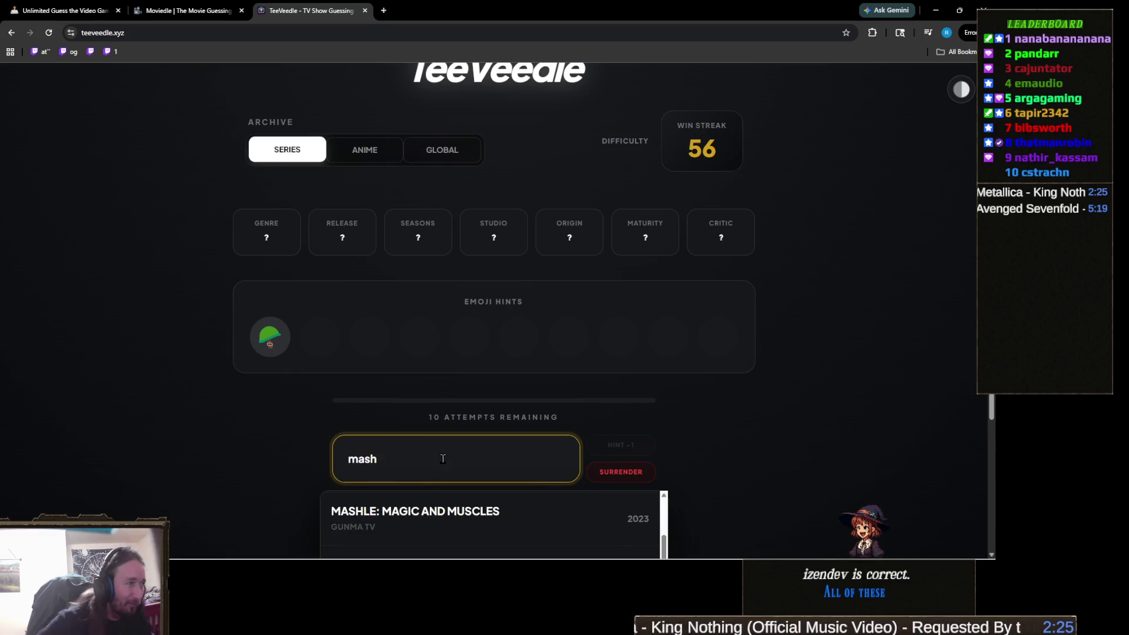
{"action": "left_click", "coordinate": [393, 514]}
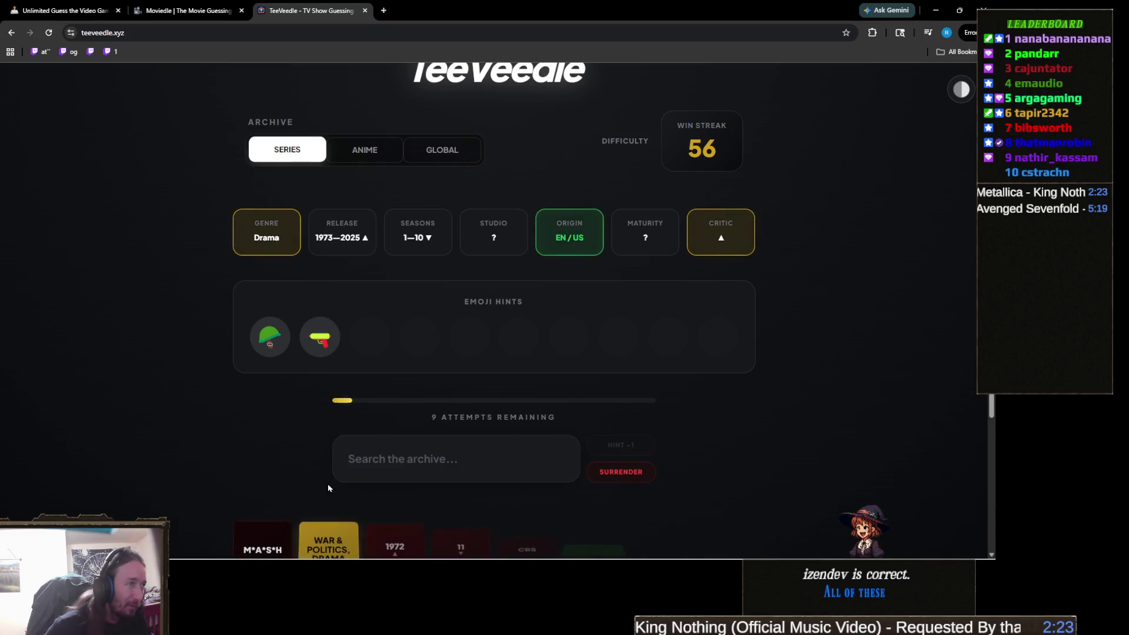
- Search 'reac' and submit Reacher, matching 2022, Prime Video, TV-MA and Drama/Action
{"action": "left_click", "coordinate": [397, 455]}
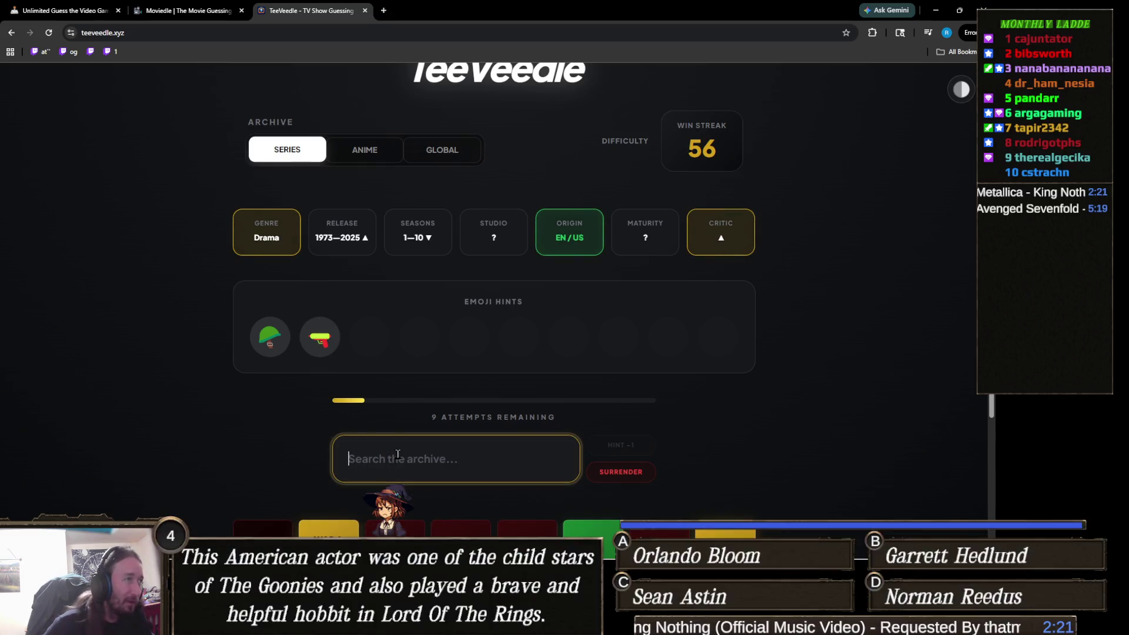
{"action": "type", "text": "reac"}
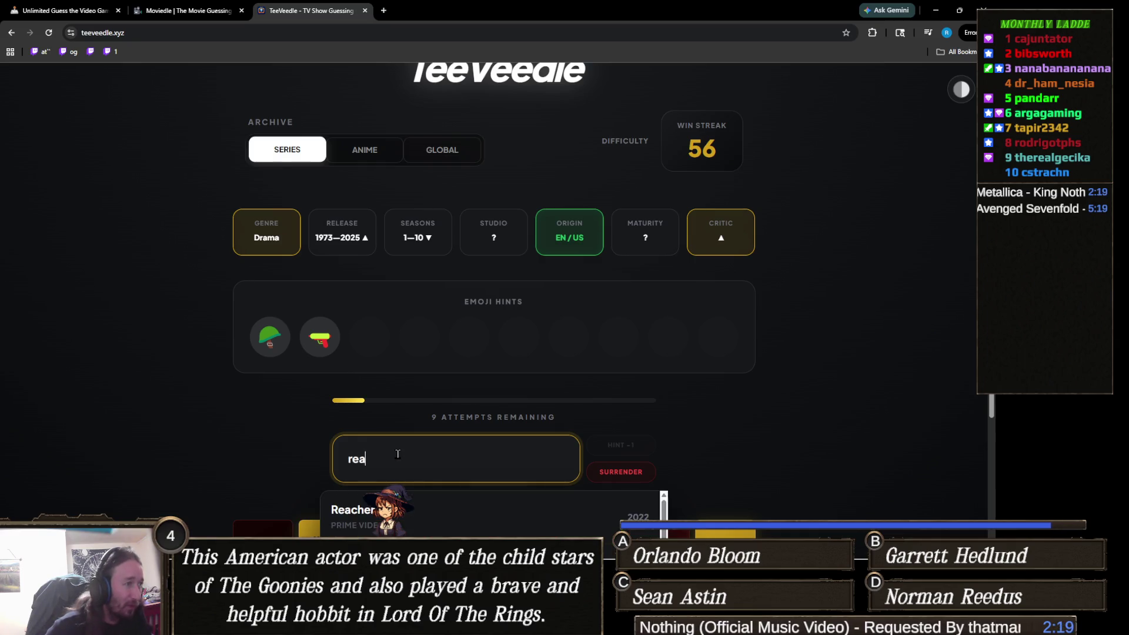
{"action": "key", "text": "Return"}
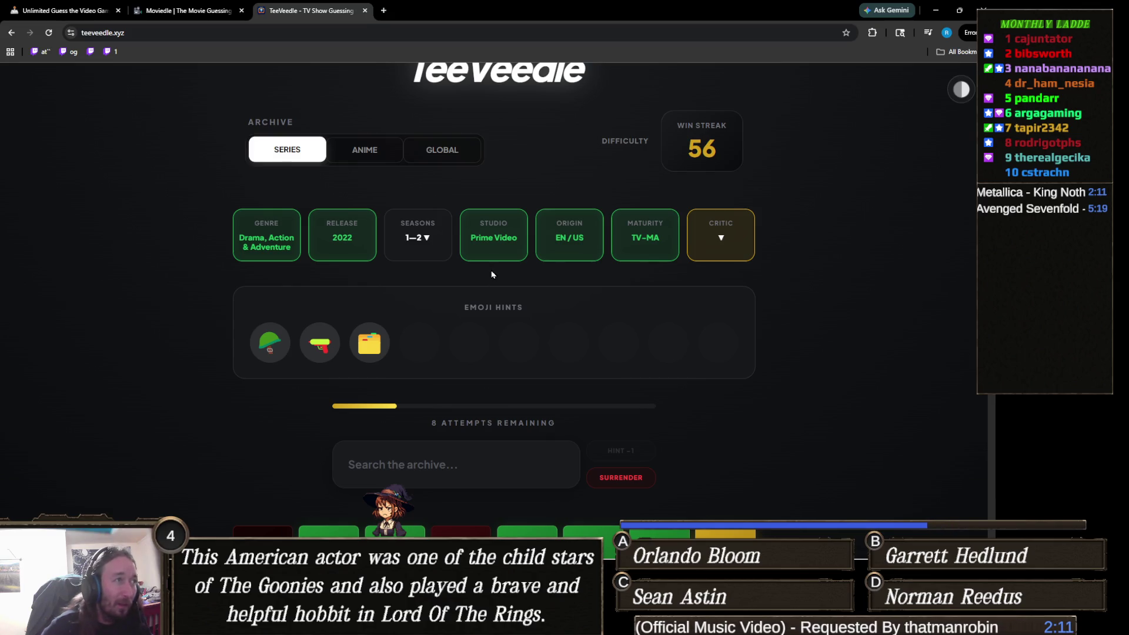
{"action": "scroll", "coordinate": [502, 282], "scroll_direction": "down", "scroll_amount": 3}
{"action": "scroll", "coordinate": [503, 297], "scroll_direction": "up", "scroll_amount": 2}
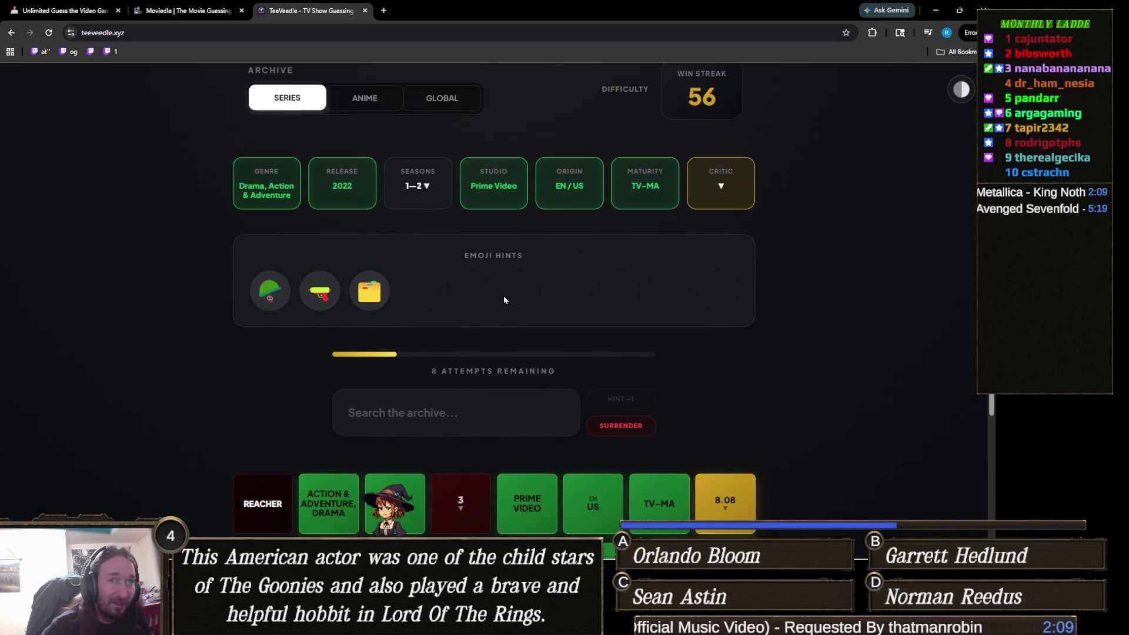
{"action": "scroll", "coordinate": [502, 295], "scroll_direction": "up", "scroll_amount": 1}
{"action": "scroll", "coordinate": [501, 326], "scroll_direction": "down", "scroll_amount": 1}
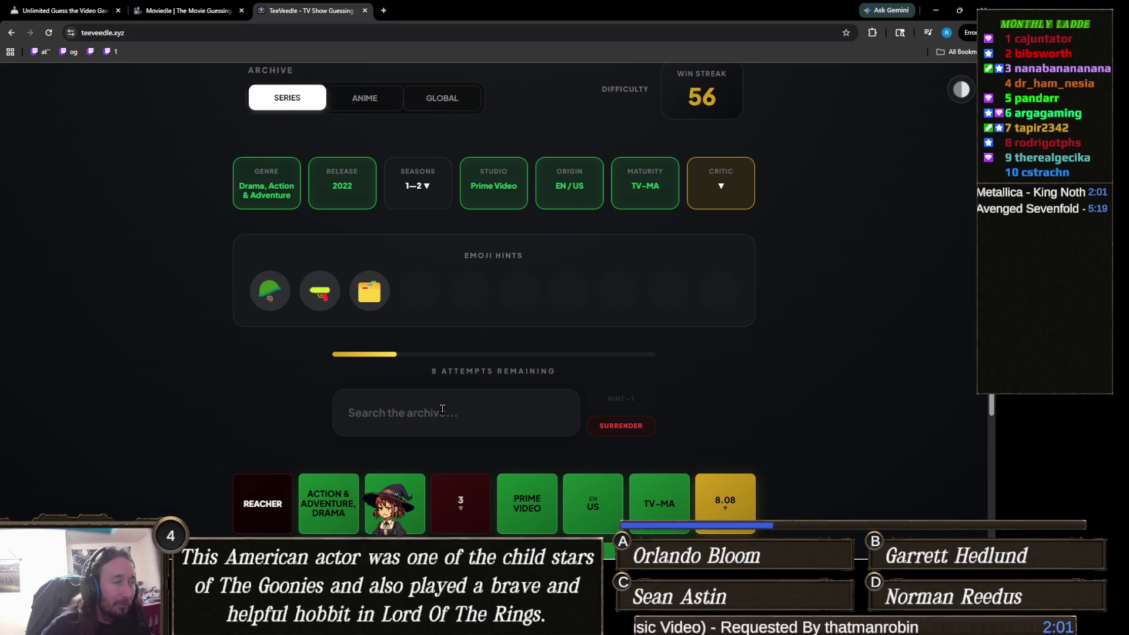
- Type 'a-tea' into the search box, then dismiss the show suggestions
{"action": "left_click", "coordinate": [442, 408]}
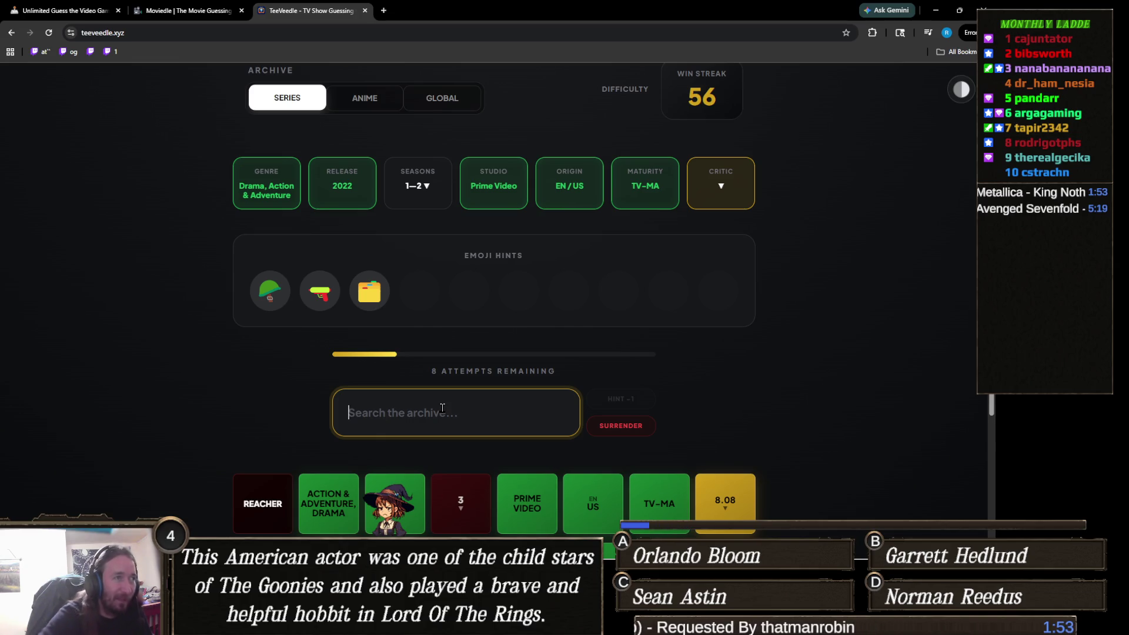
{"action": "type", "text": "a-tea"}
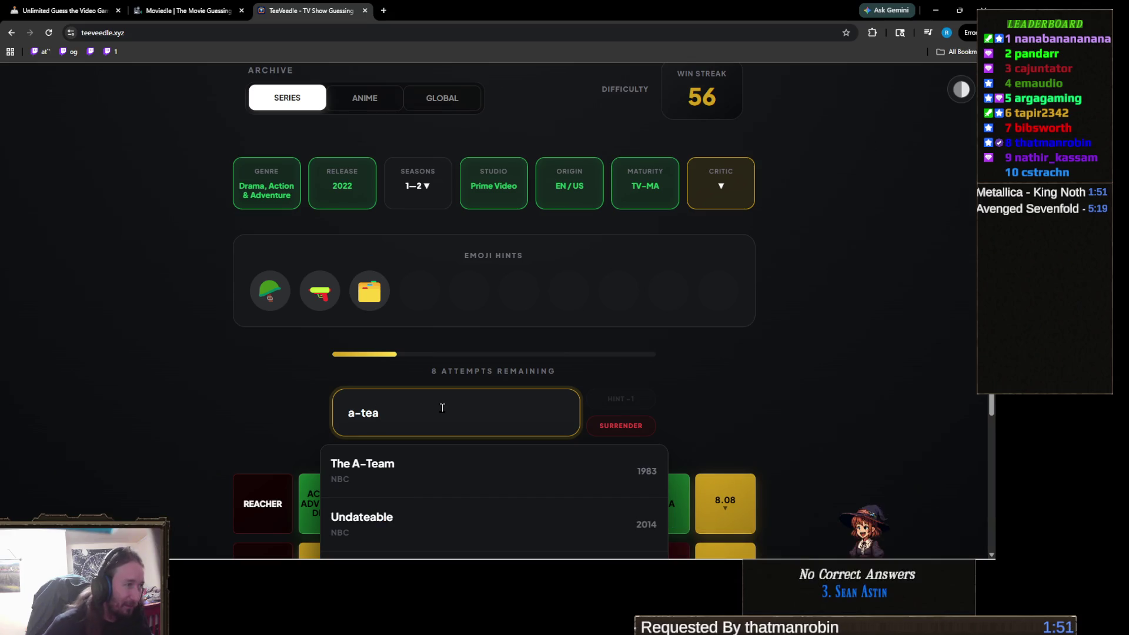
{"action": "scroll", "coordinate": [442, 407], "scroll_direction": "down", "scroll_amount": 2}
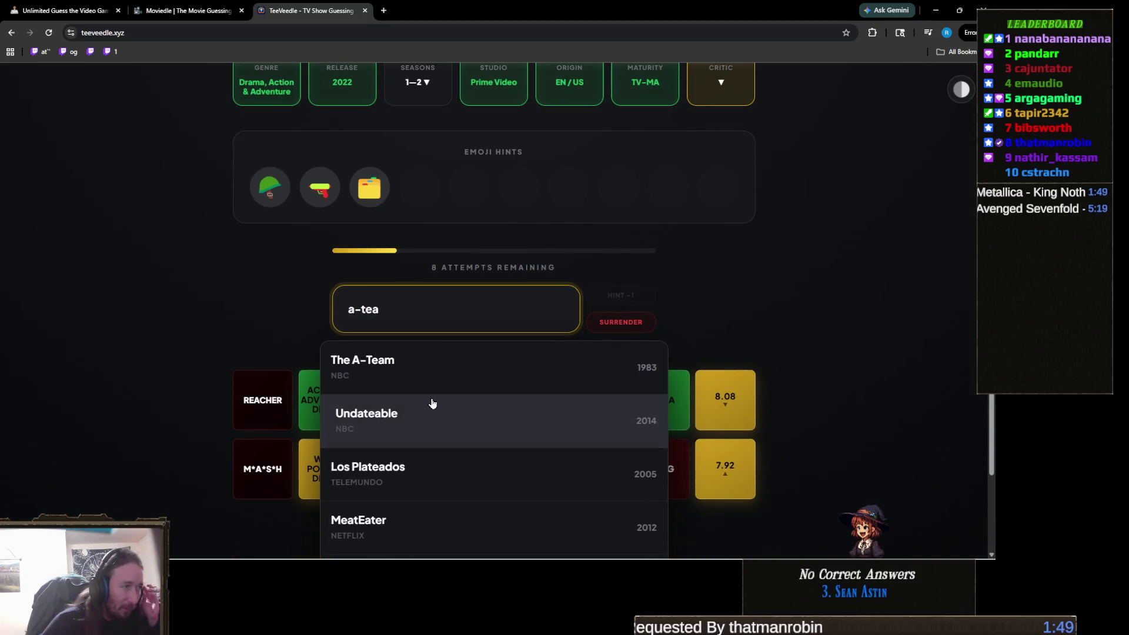
{"action": "scroll", "coordinate": [274, 351], "scroll_direction": "up", "scroll_amount": 2}
{"action": "left_click", "coordinate": [265, 357]}
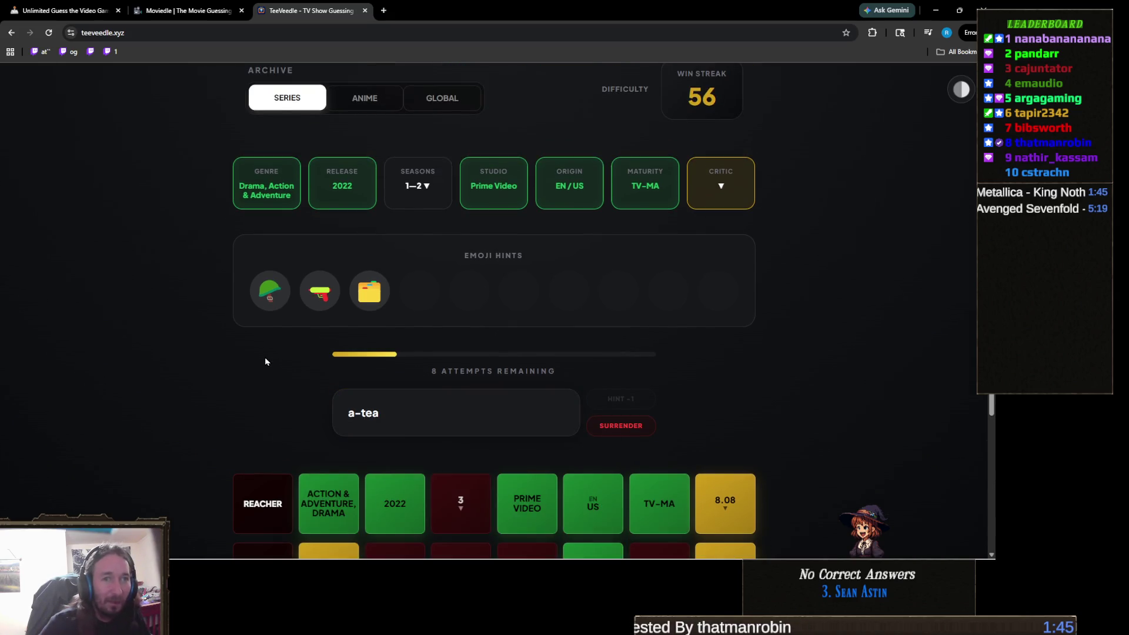
- Clear the old search text, type 'file' and guess The Rockford Files
{"action": "left_click", "coordinate": [416, 411]}
{"action": "key", "text": "ctrl+shift+Left"}
{"action": "key", "text": "BackSpace"}
{"action": "key", "text": "BackSpace"}
{"action": "key", "text": "BackSpace"}
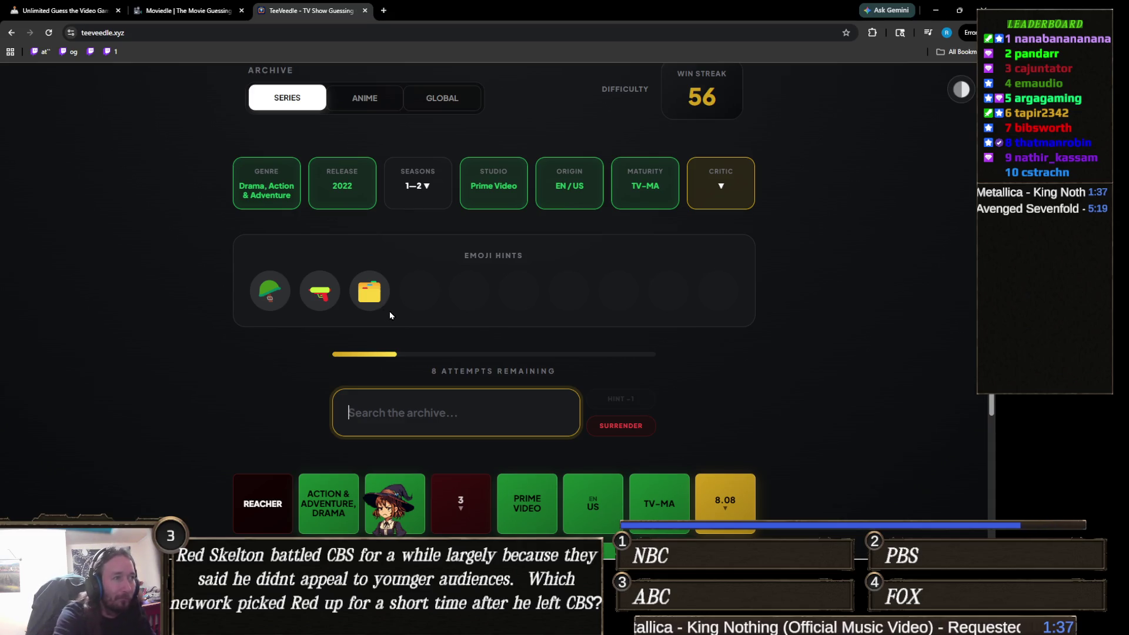
{"action": "type", "text": "file"}
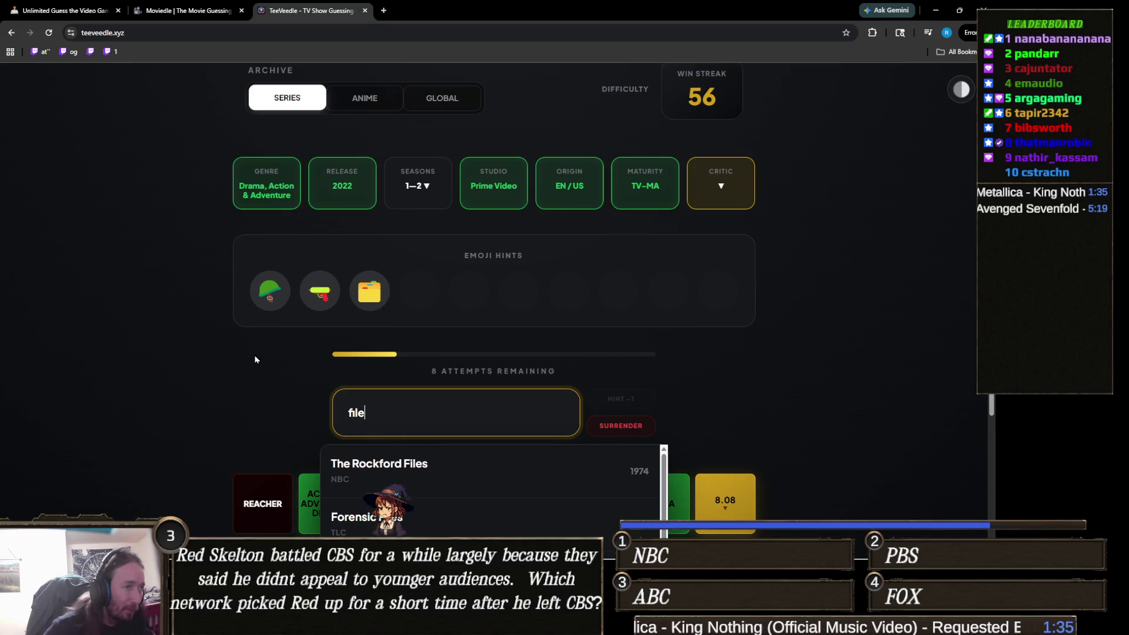
{"action": "scroll", "coordinate": [475, 380], "scroll_direction": "down", "scroll_amount": 3}
{"action": "scroll", "coordinate": [476, 379], "scroll_direction": "down", "scroll_amount": 2}
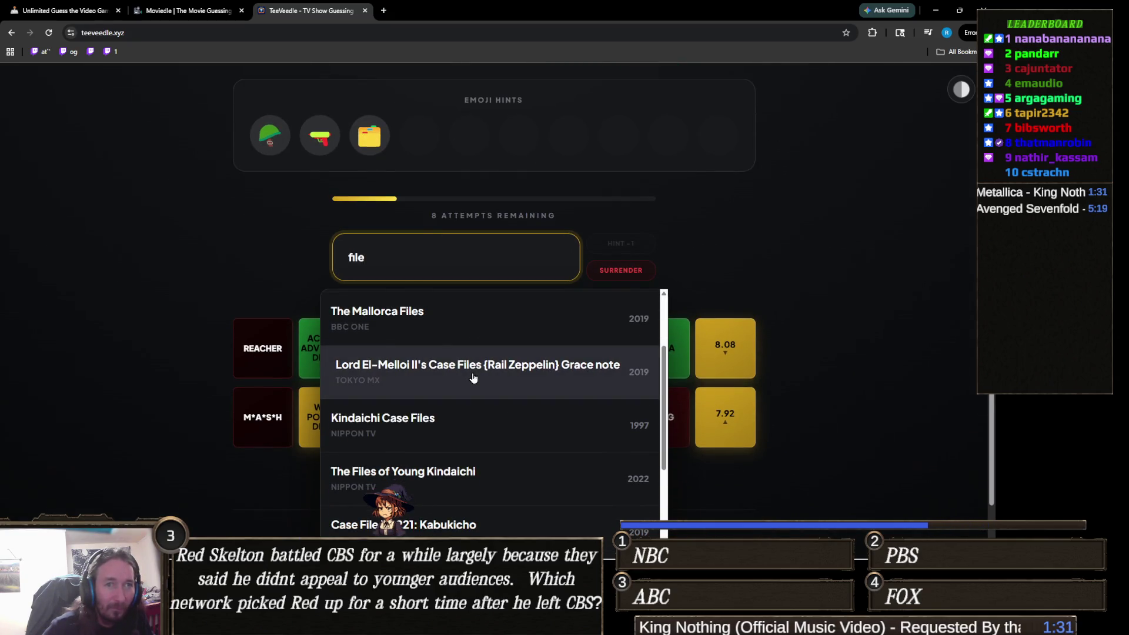
{"action": "scroll", "coordinate": [202, 359], "scroll_direction": "down", "scroll_amount": 1}
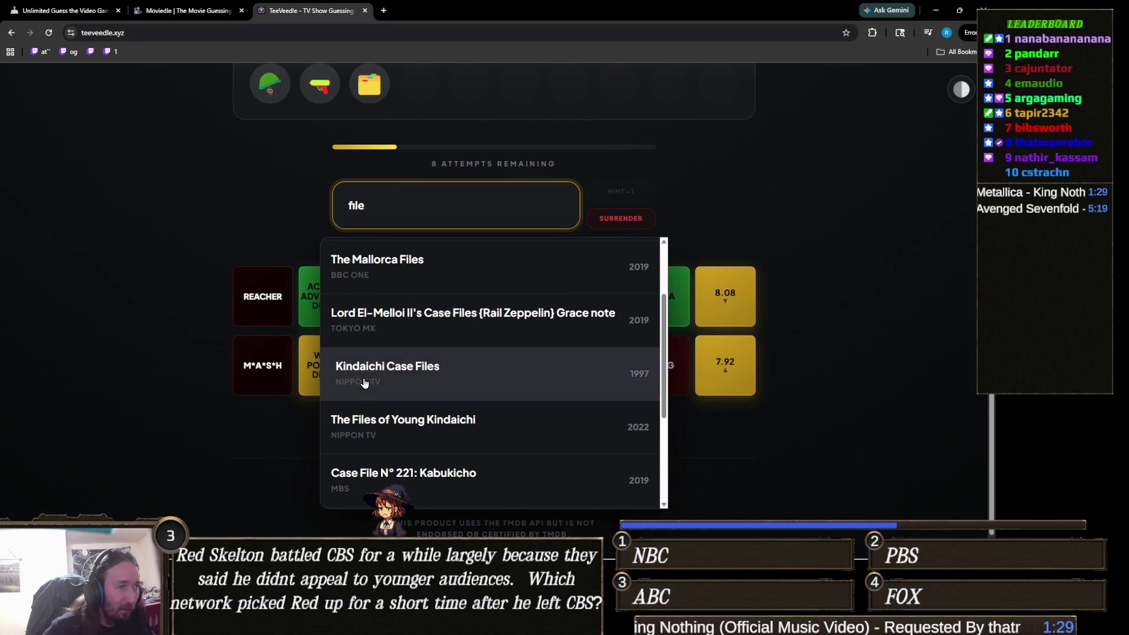
{"action": "scroll", "coordinate": [377, 400], "scroll_direction": "down", "scroll_amount": 3}
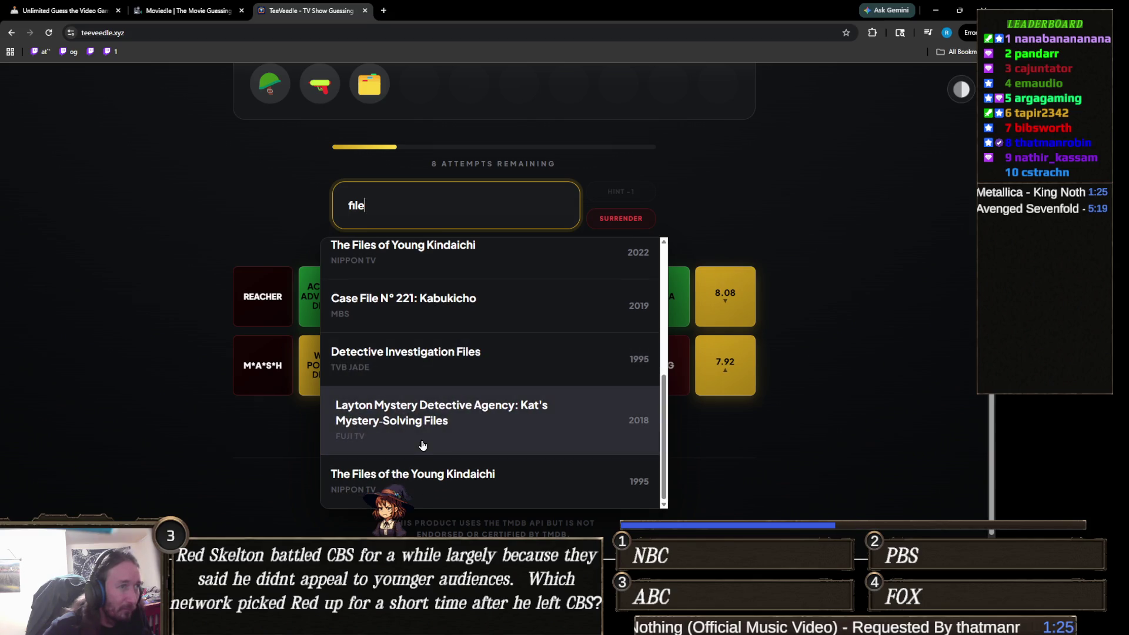
{"action": "scroll", "coordinate": [422, 441], "scroll_direction": "up", "scroll_amount": 2}
{"action": "scroll", "coordinate": [422, 442], "scroll_direction": "up", "scroll_amount": 3}
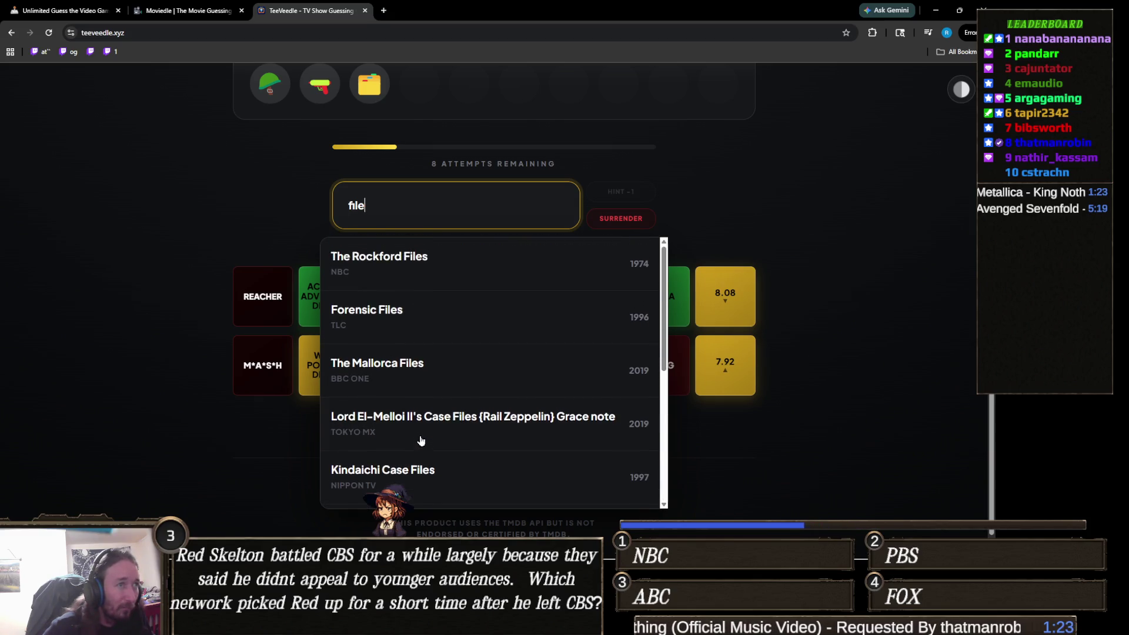
{"action": "scroll", "coordinate": [227, 376], "scroll_direction": "up", "scroll_amount": 3}
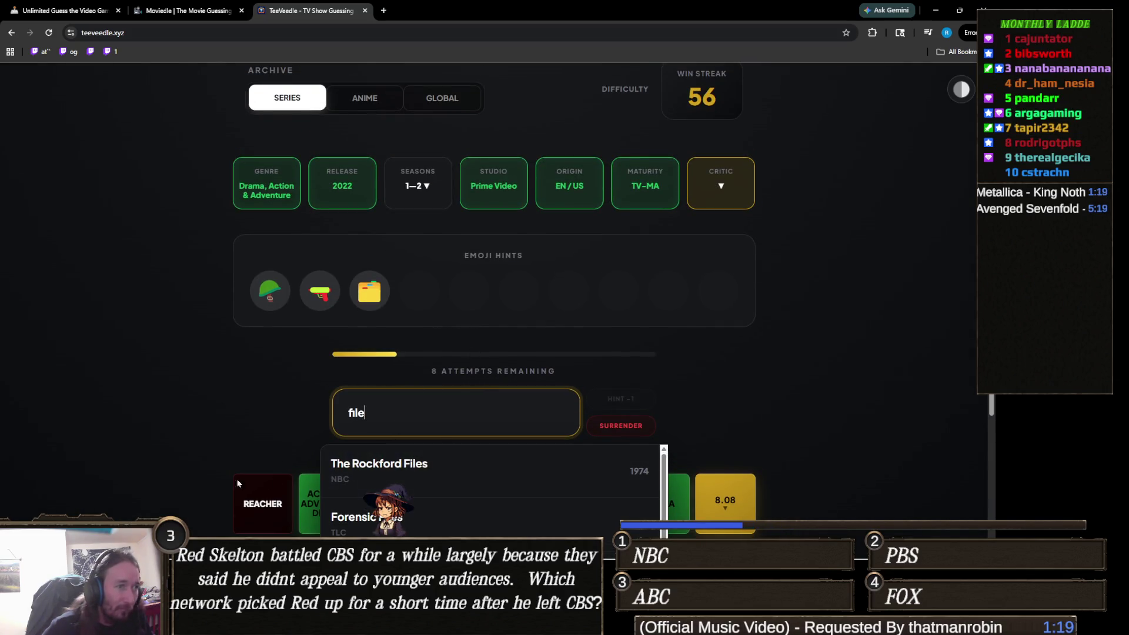
{"action": "left_click", "coordinate": [373, 468]}
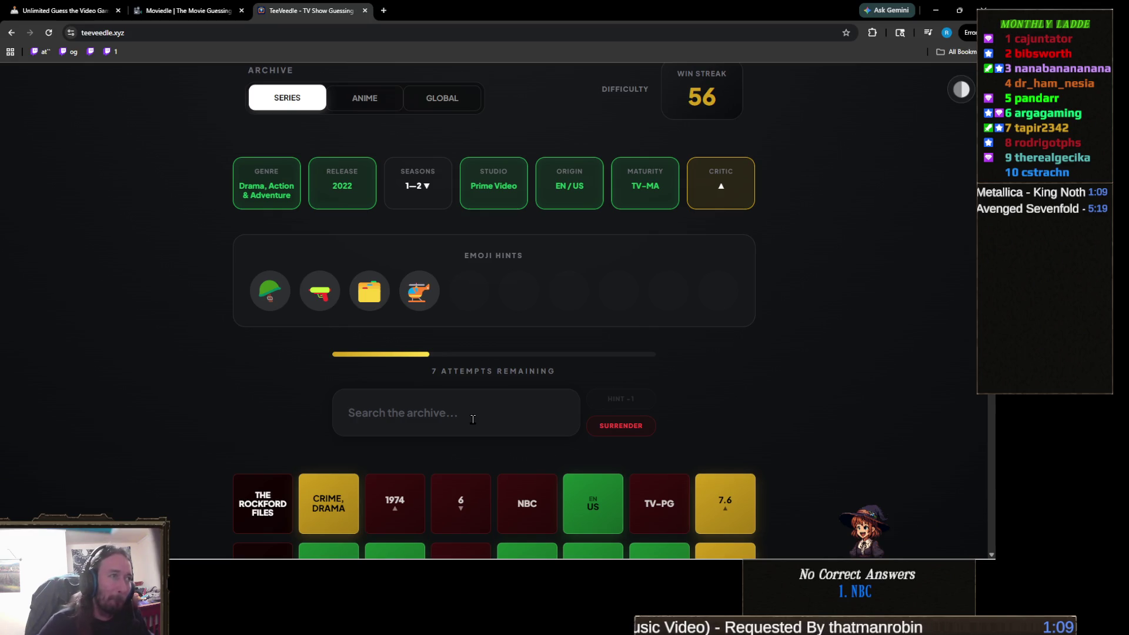
{"action": "left_click", "coordinate": [473, 419]}
{"action": "type", "text": "levera"}
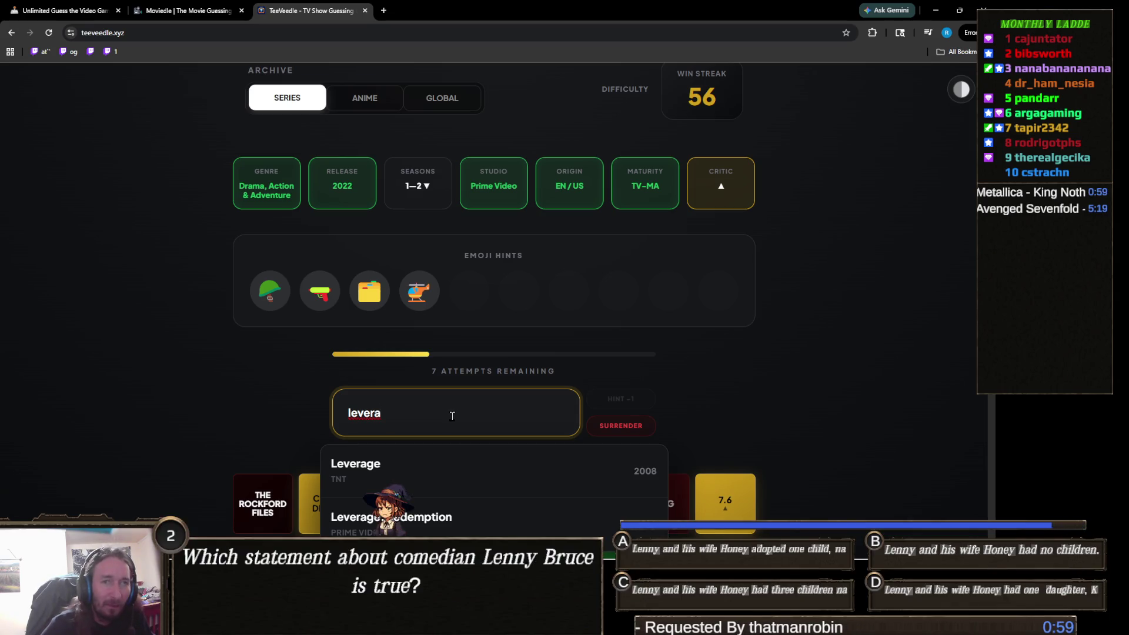
{"action": "key", "text": "Down"}
{"action": "key", "text": "Down"}
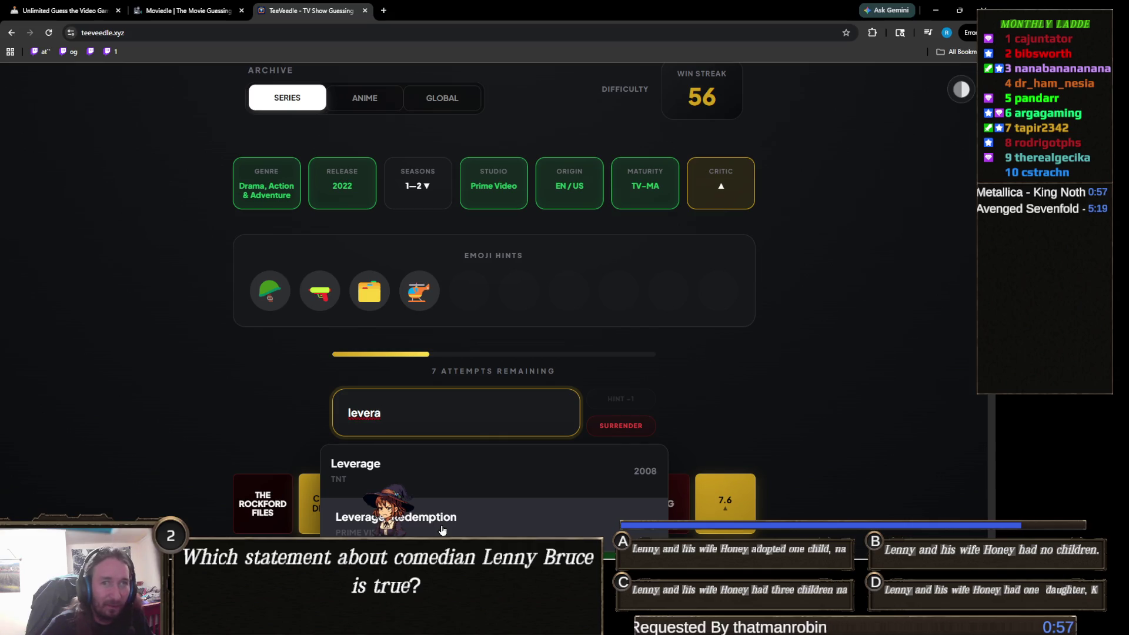
{"action": "left_click", "coordinate": [442, 531]}
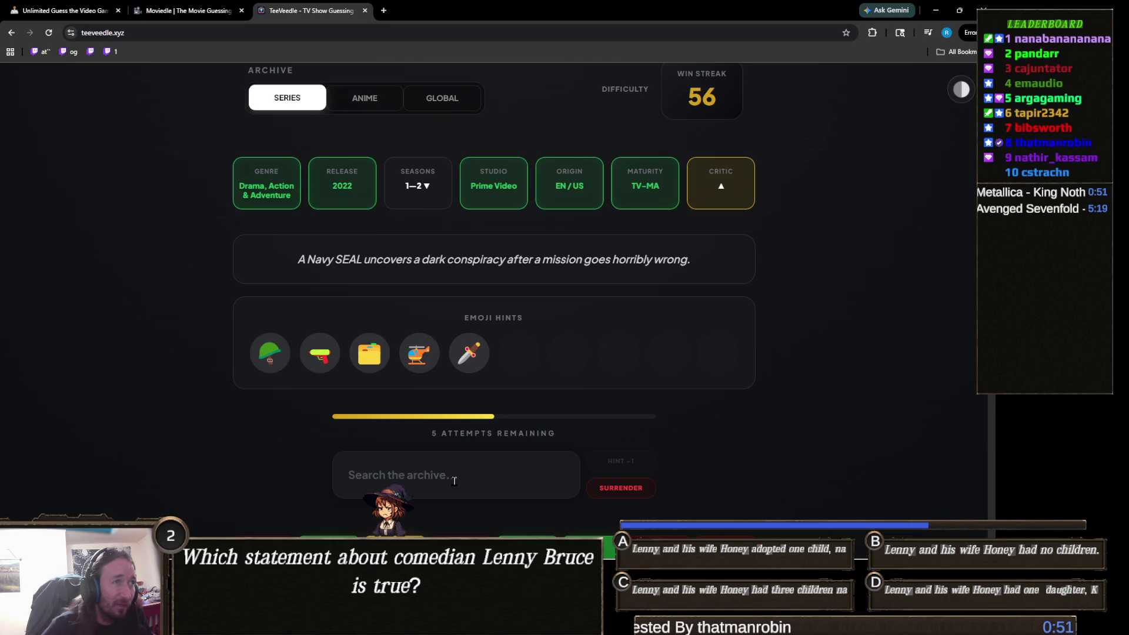
{"action": "left_click", "coordinate": [454, 481]}
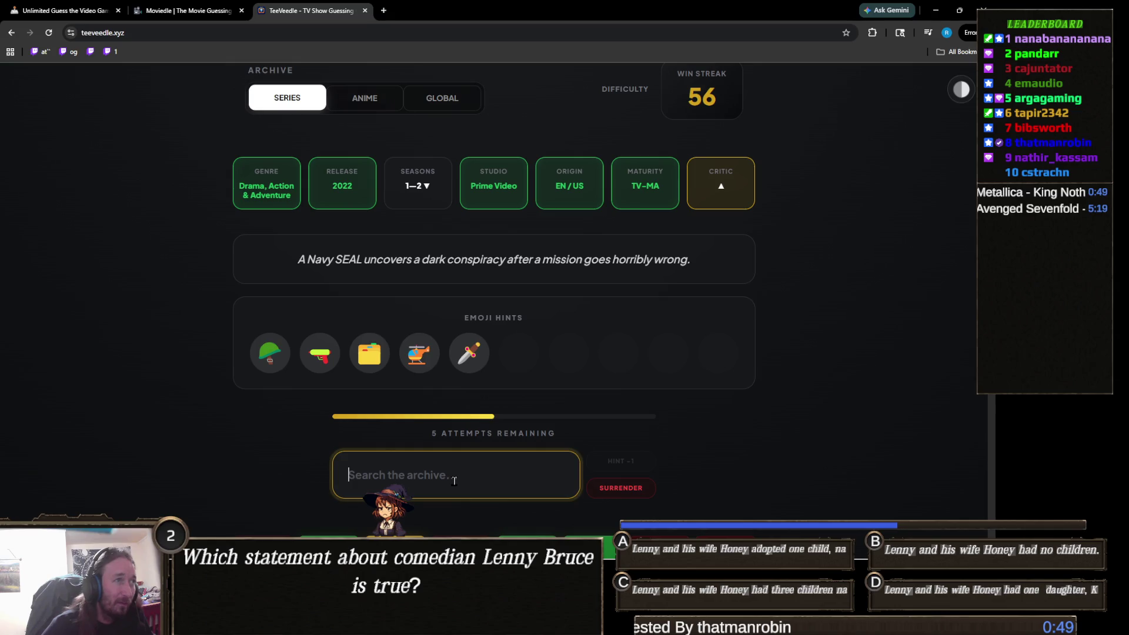
{"action": "scroll", "coordinate": [337, 437], "scroll_direction": "down", "scroll_amount": 1}
{"action": "type", "text": "fuba"}
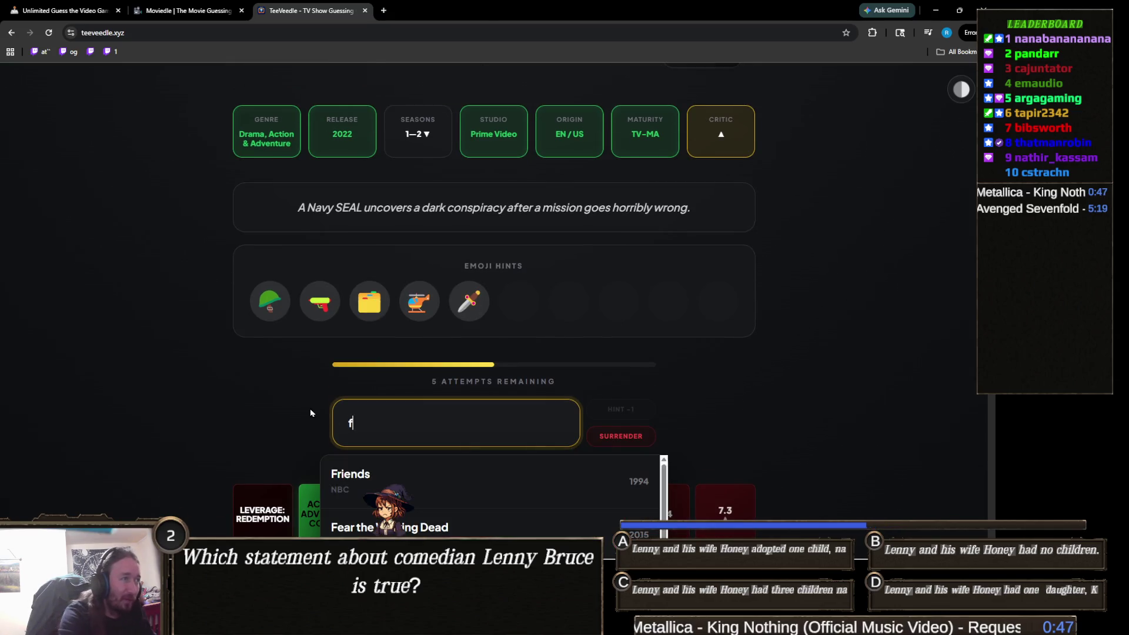
{"action": "key", "text": "ctrl+a"}
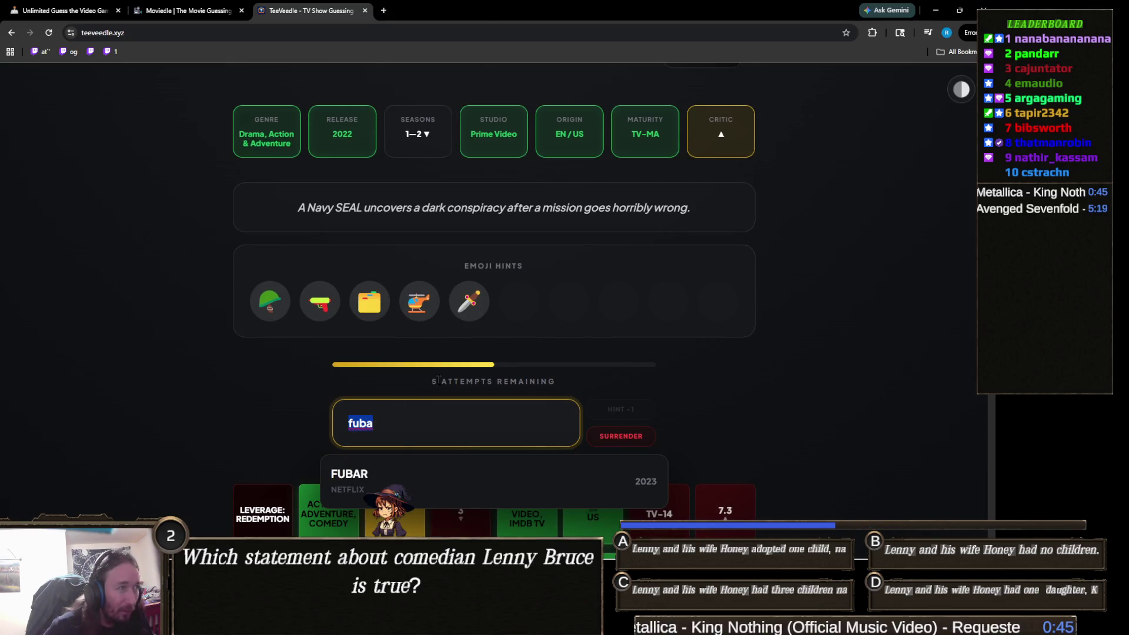
{"action": "key", "text": "BackSpace"}
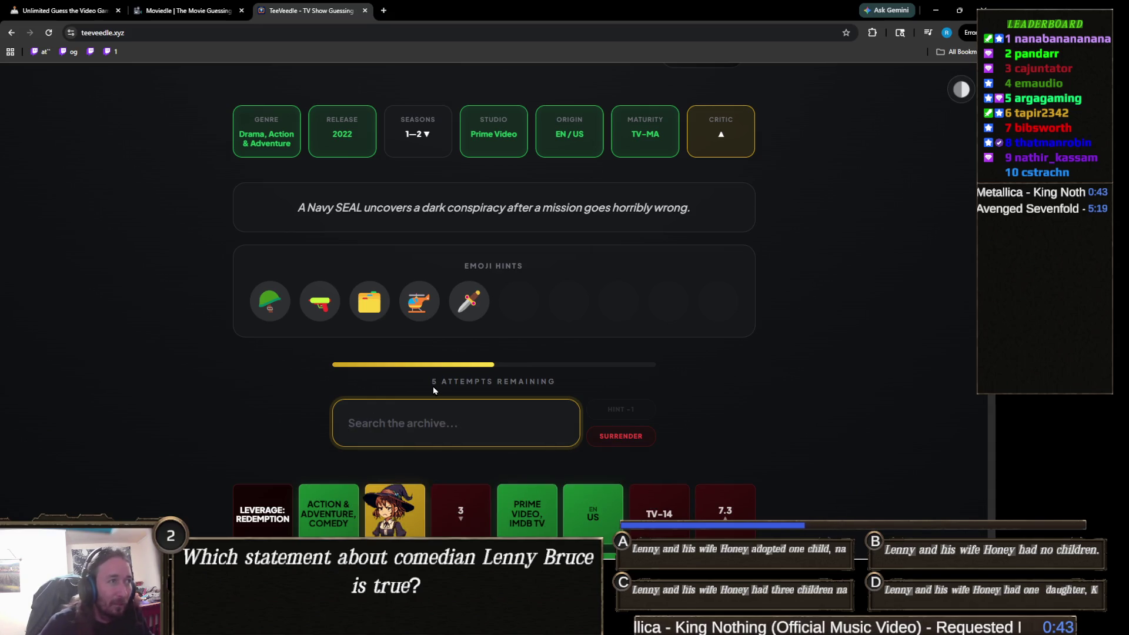
{"action": "type", "text": "seal"}
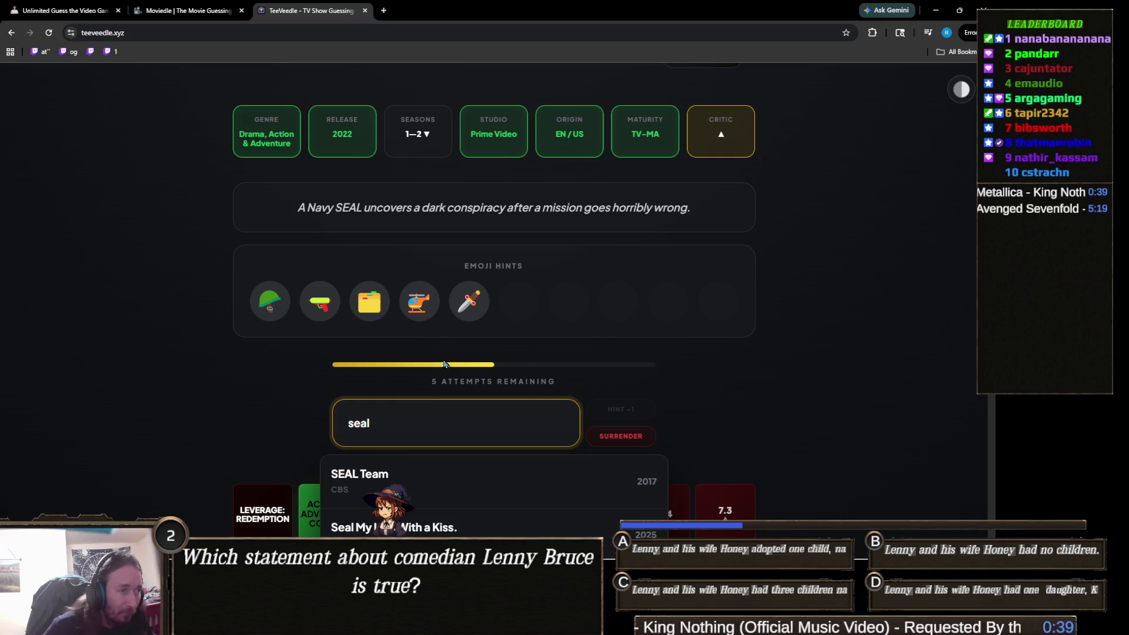
- Replace 'seal' with 'the ter', win with The Terminal List, and start a new round
{"action": "scroll", "coordinate": [446, 336], "scroll_direction": "down", "scroll_amount": 1}
{"action": "scroll", "coordinate": [595, 292], "scroll_direction": "down", "scroll_amount": 1}
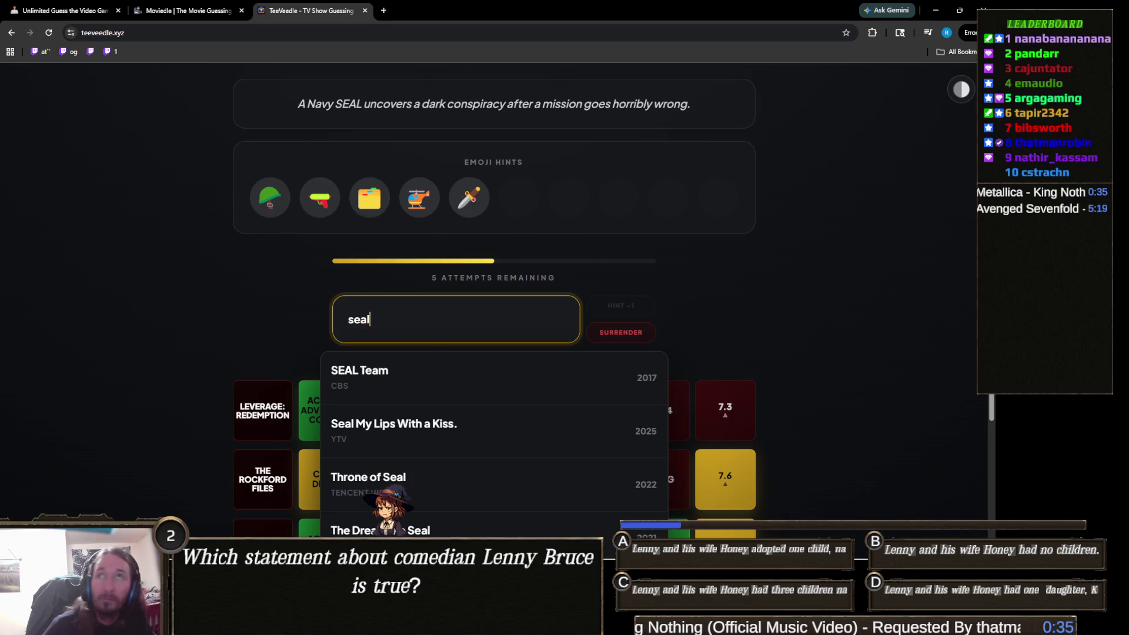
{"action": "key", "text": "alt+Tab"}
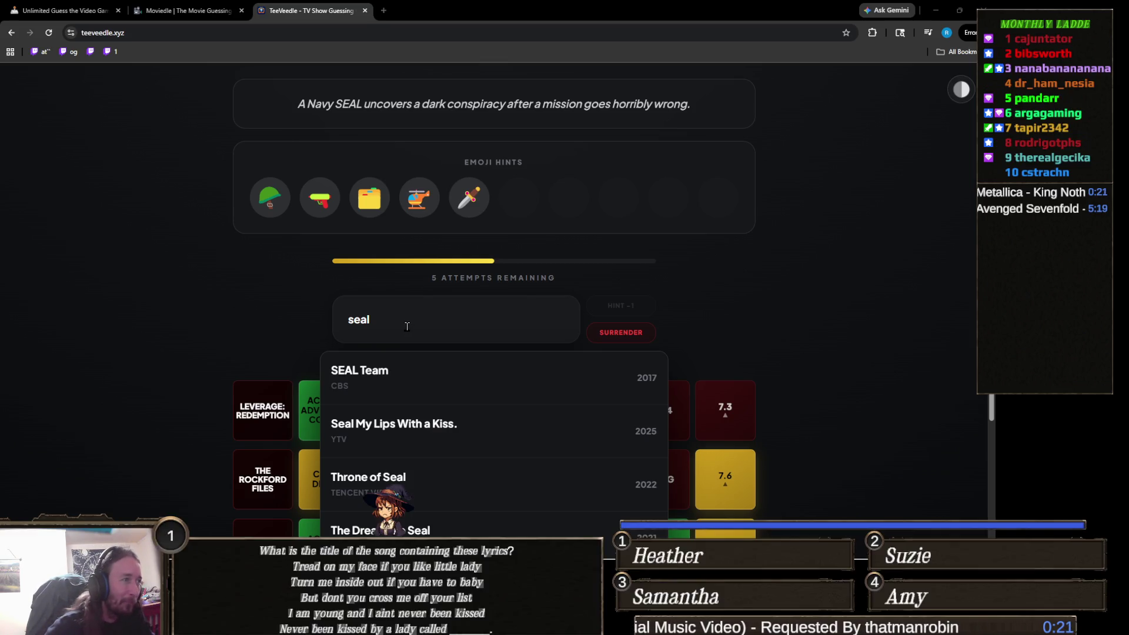
{"action": "left_click", "coordinate": [407, 327]}
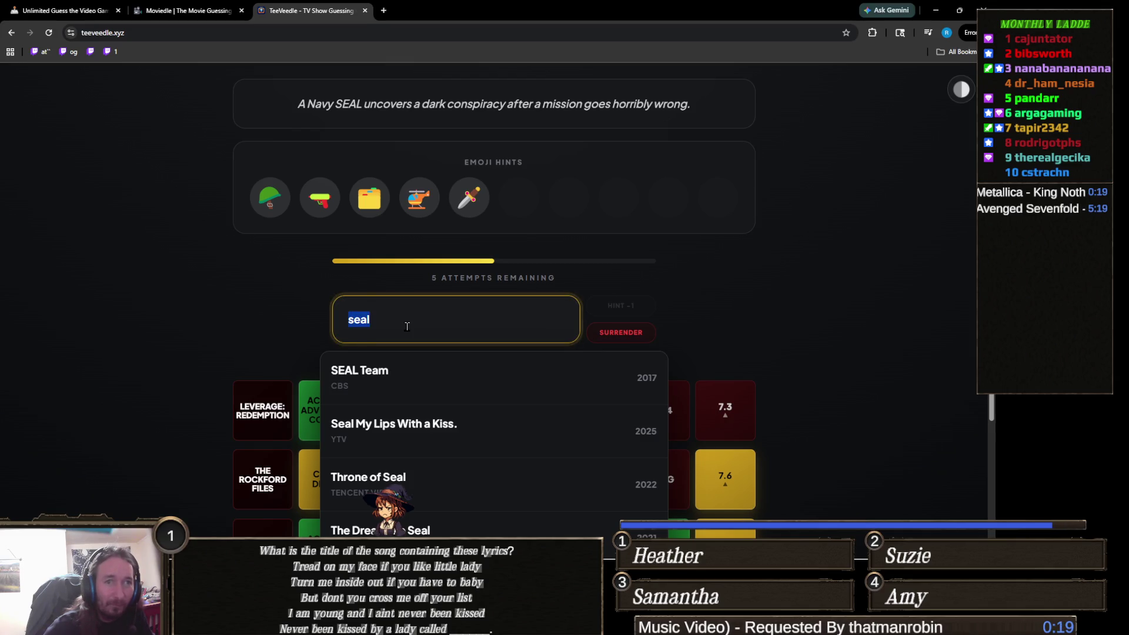
{"action": "type", "text": "the ter"}
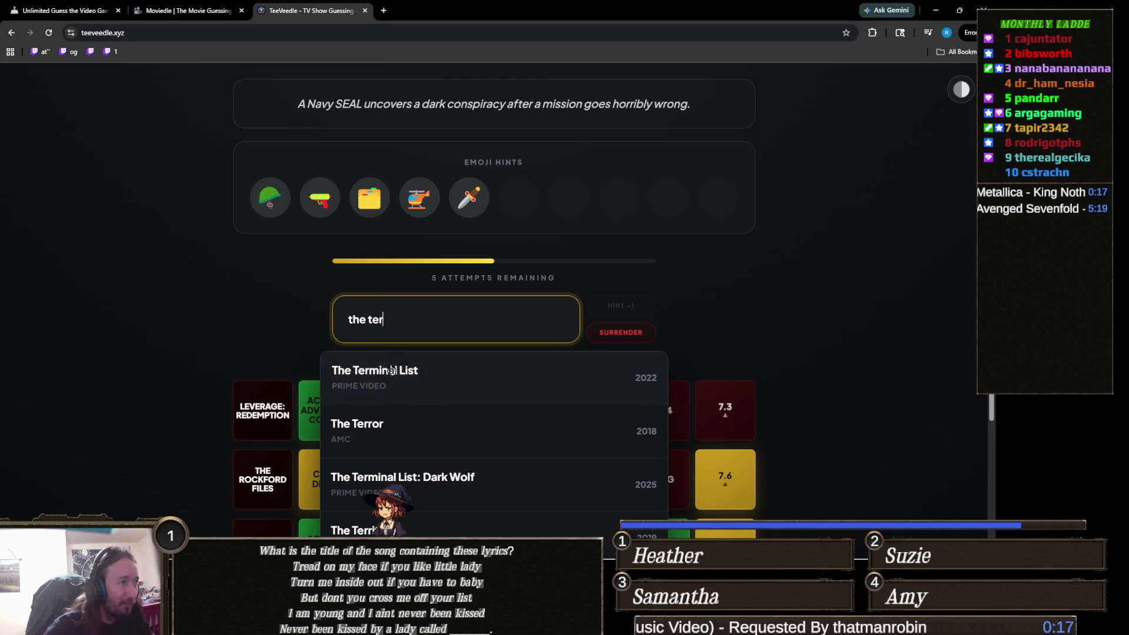
{"action": "left_click", "coordinate": [392, 371]}
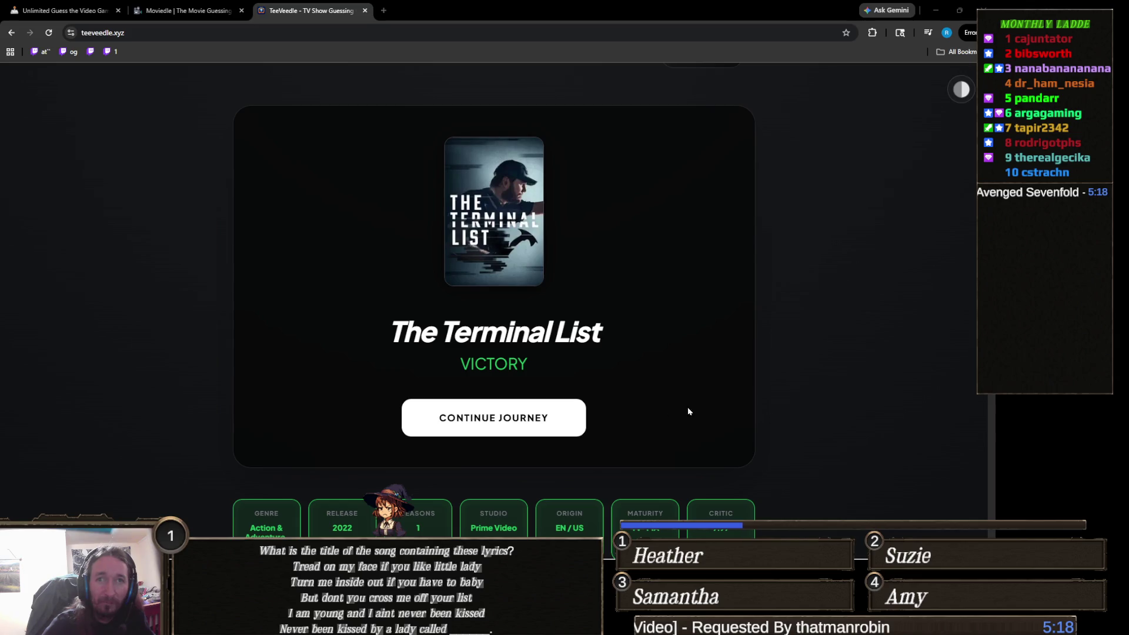
{"action": "left_click", "coordinate": [548, 418]}
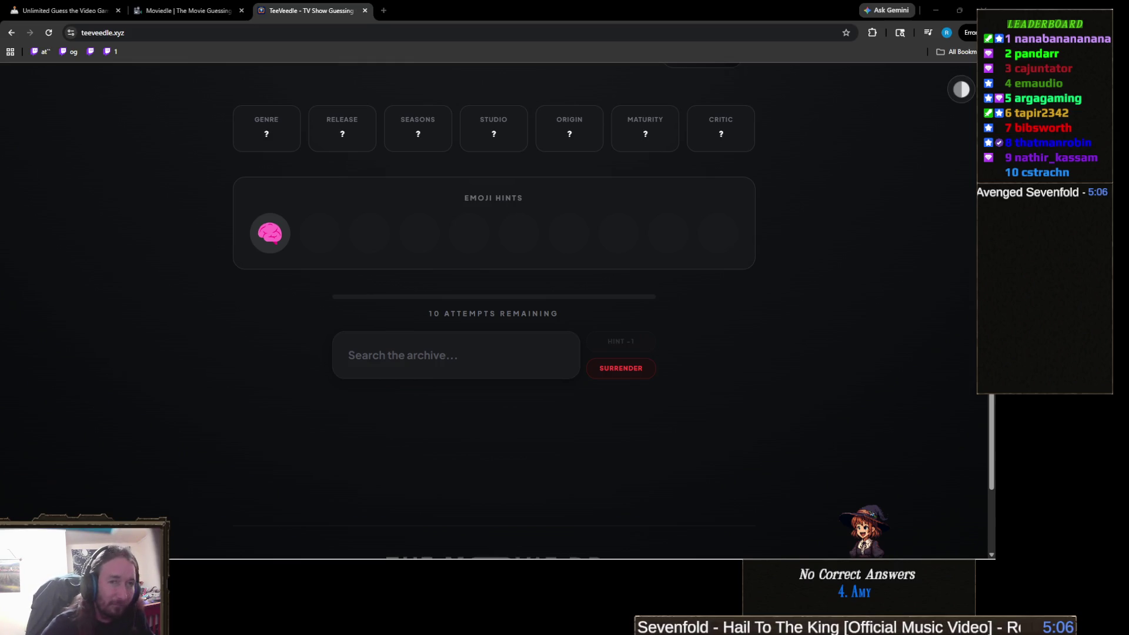
- Search 'pinky' and guess Pinky and the Brain
{"action": "left_click", "coordinate": [483, 363]}
{"action": "type", "text": "pinky"}
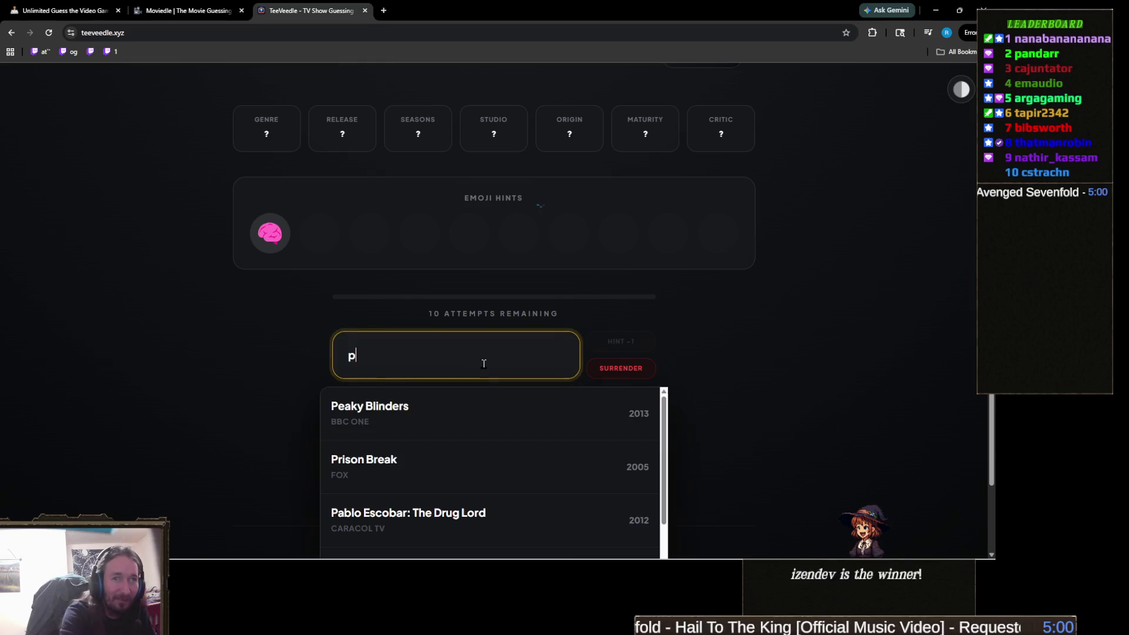
{"action": "left_click", "coordinate": [492, 400]}
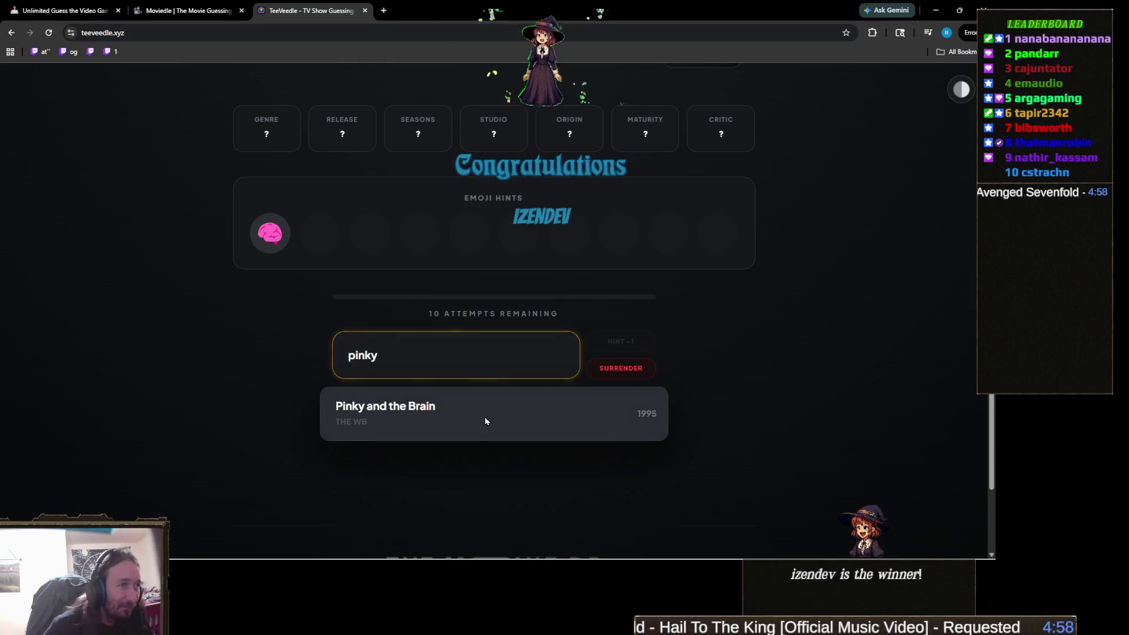
- Search 'the me' and guess The Mentalist, leaving 8 attempts
{"action": "left_click", "coordinate": [434, 352]}
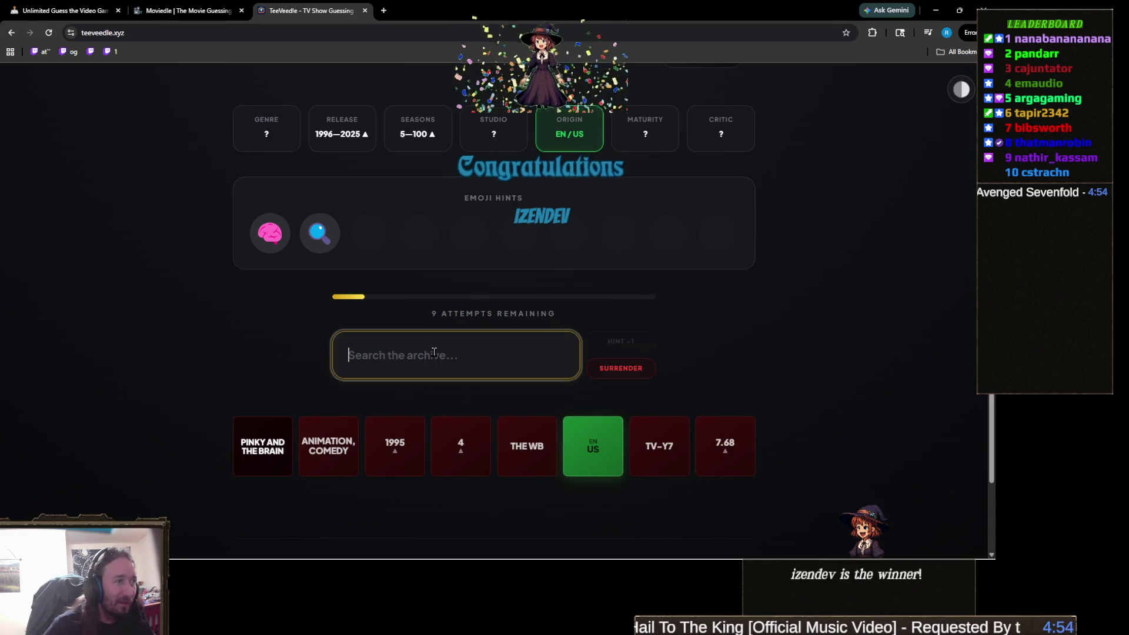
{"action": "type", "text": "the me"}
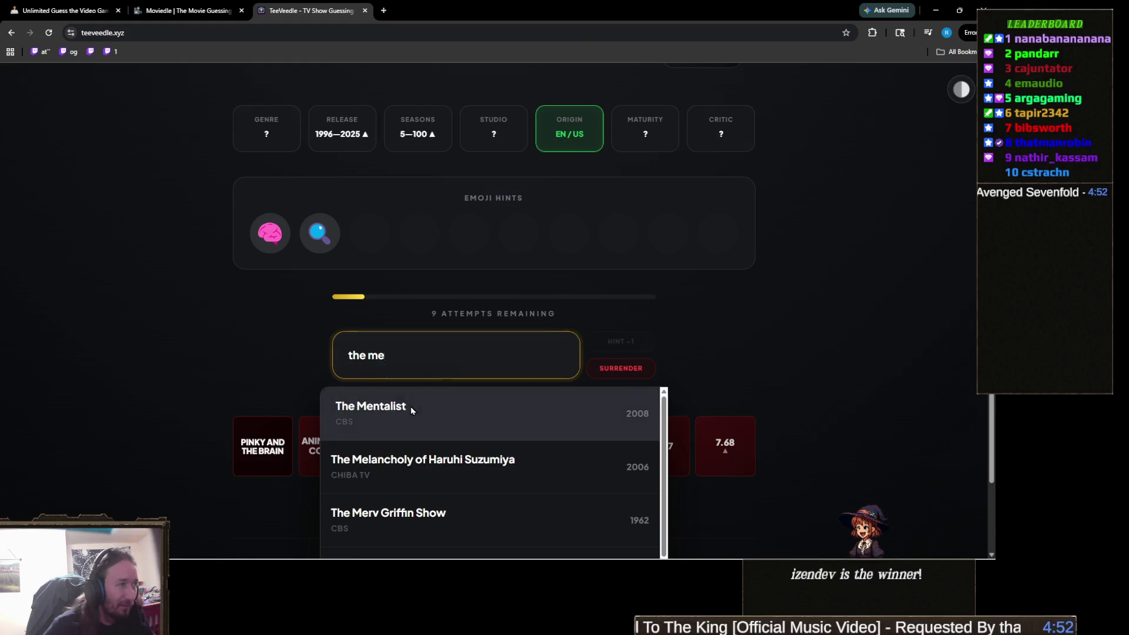
{"action": "left_click", "coordinate": [411, 407]}
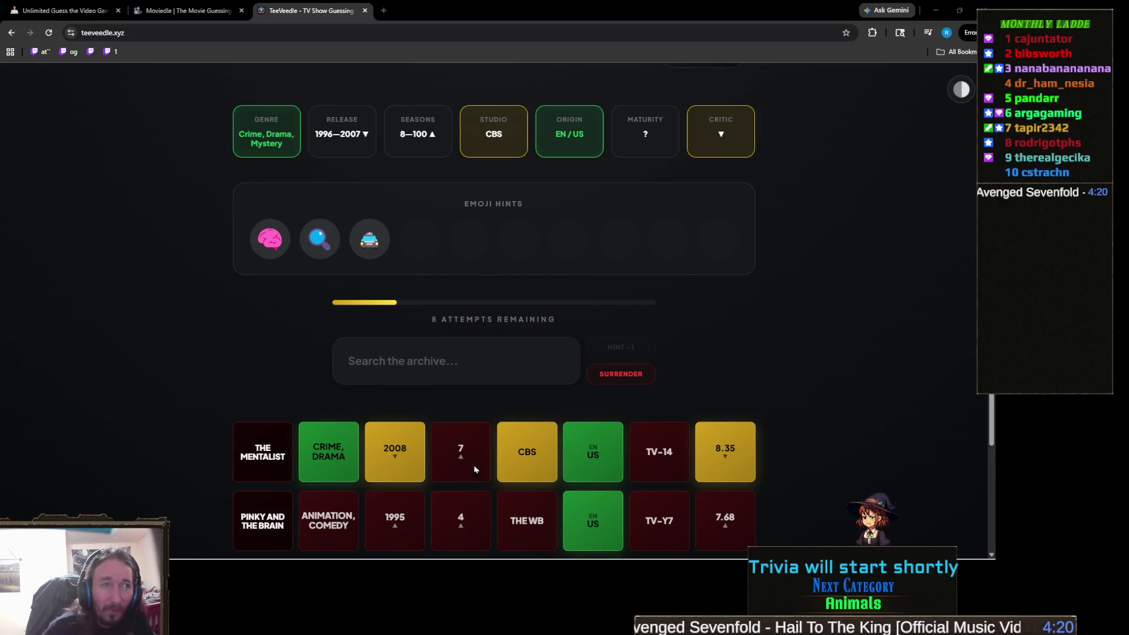
{"action": "left_click", "coordinate": [357, 360]}
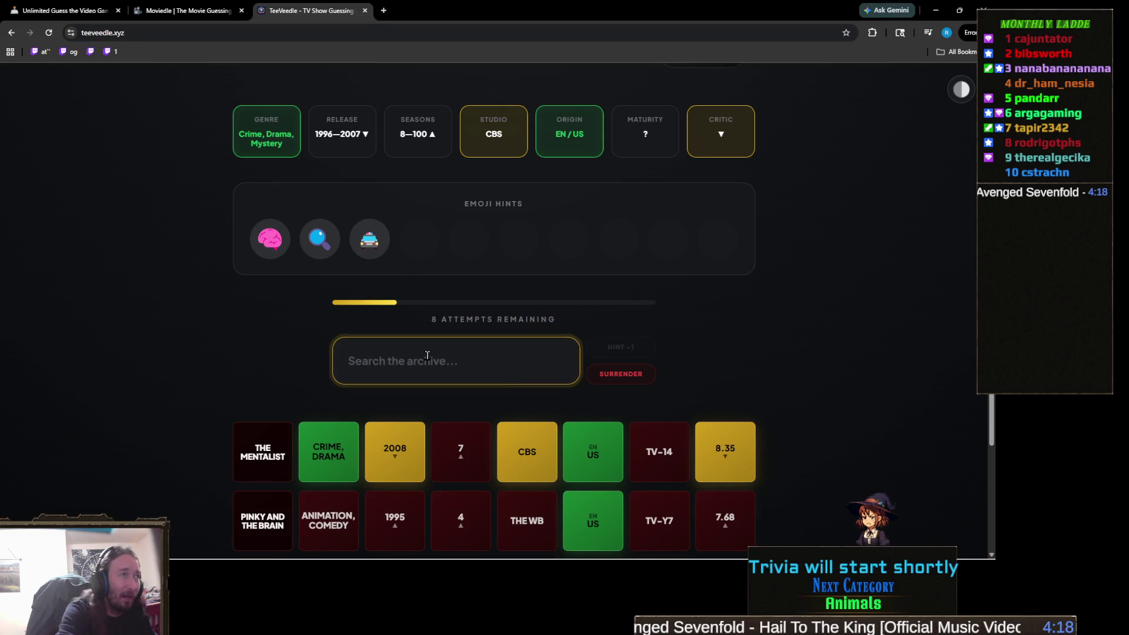
- Replace the 'izo' and 'santa' queries with 'criminal', win with Criminal Minds, then continue
{"action": "type", "text": "izo"}
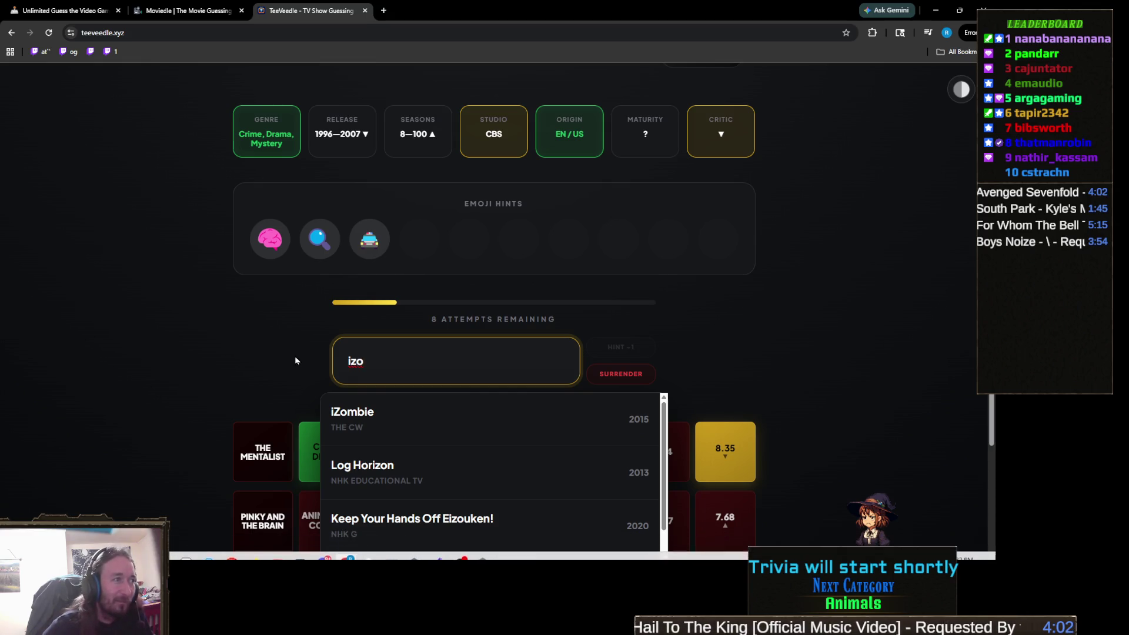
{"action": "key", "text": "ctrl+a"}
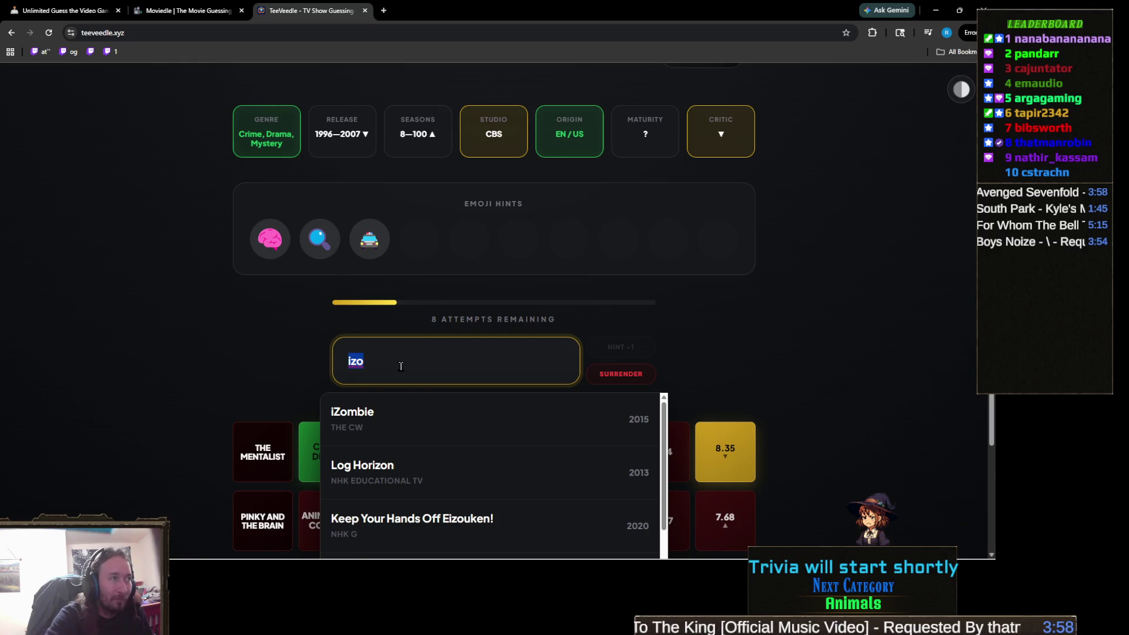
{"action": "type", "text": "santa"}
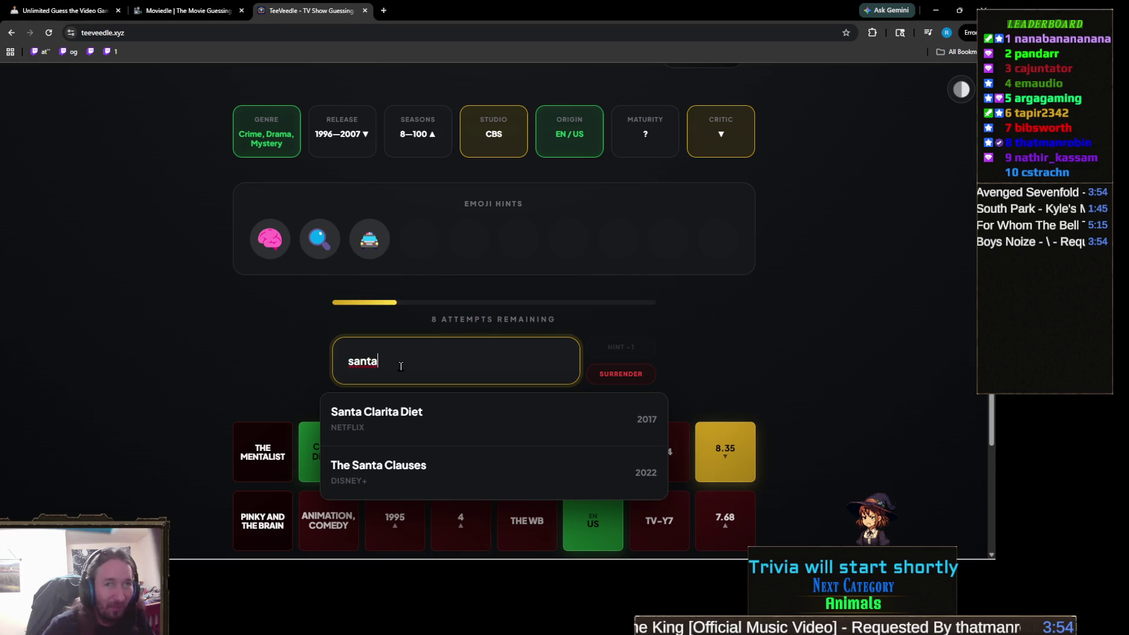
{"action": "double_click", "coordinate": [400, 367]}
{"action": "type", "text": "criminal"}
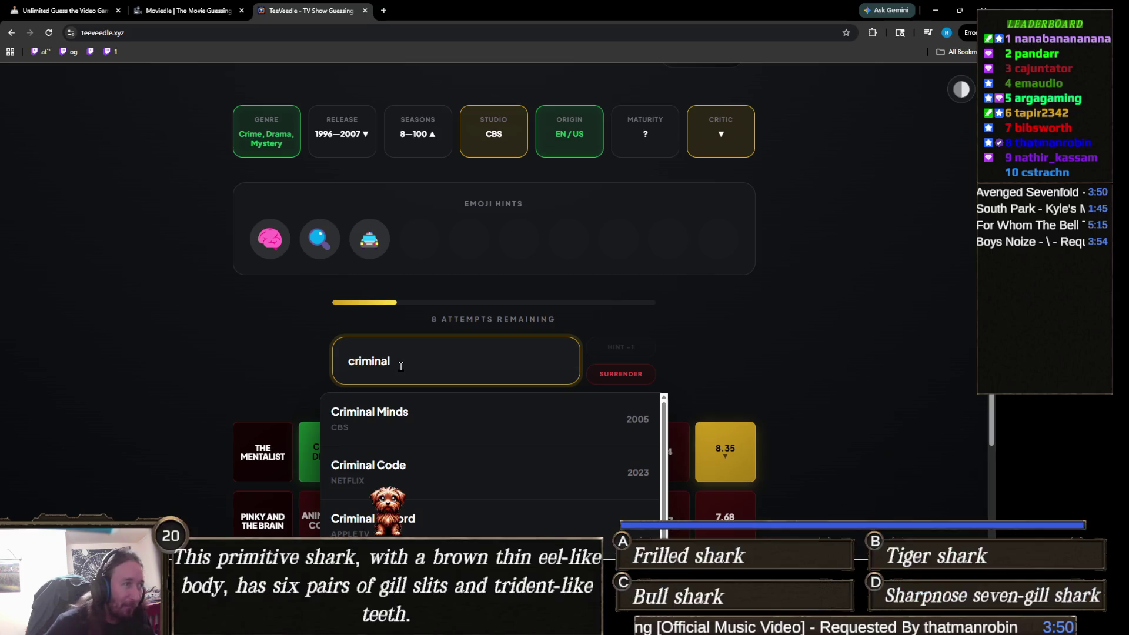
{"action": "left_click", "coordinate": [389, 411]}
{"action": "scroll", "coordinate": [389, 410], "scroll_direction": "down", "scroll_amount": 1}
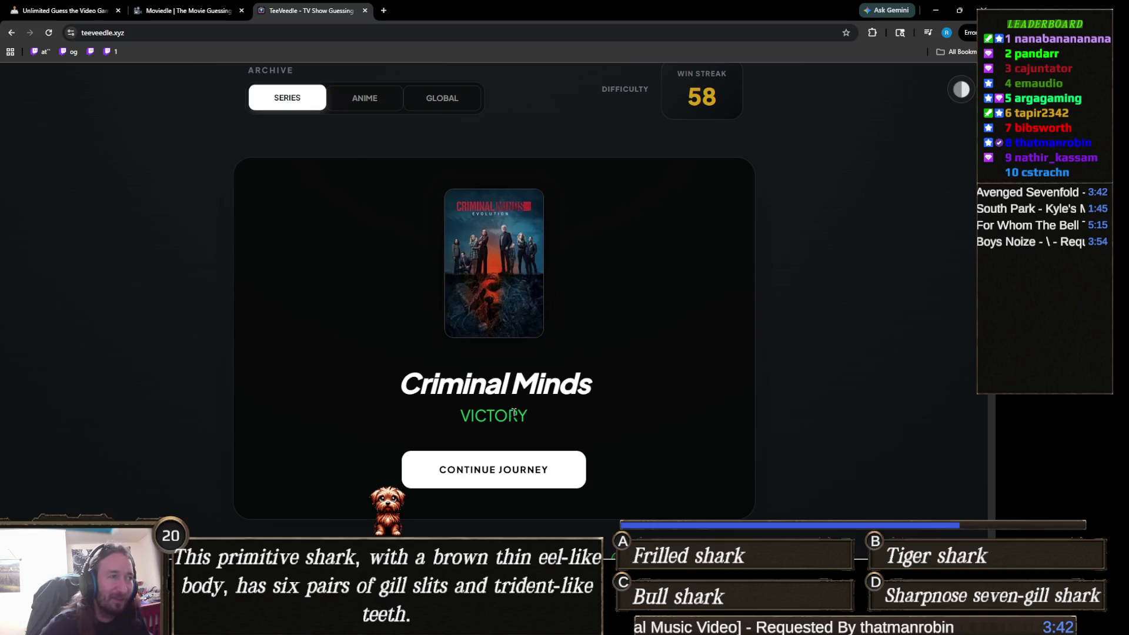
{"action": "left_click", "coordinate": [497, 465]}
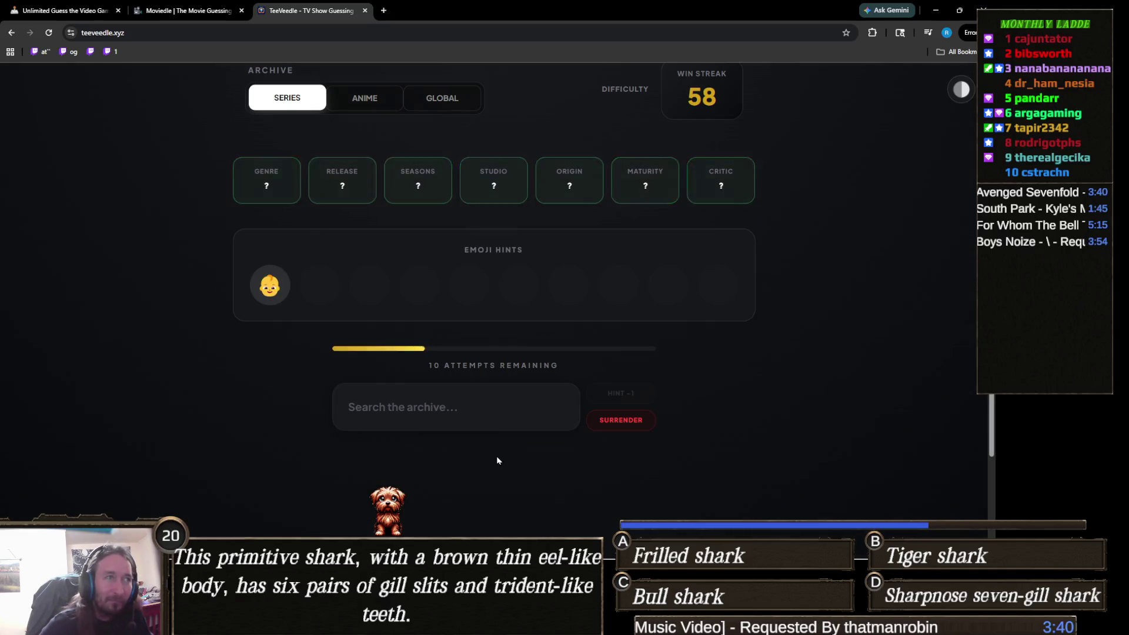
- Guess Rugrats, Game of Thrones, Stranger Things and Wednesday, all incorrect
{"action": "left_click", "coordinate": [489, 393]}
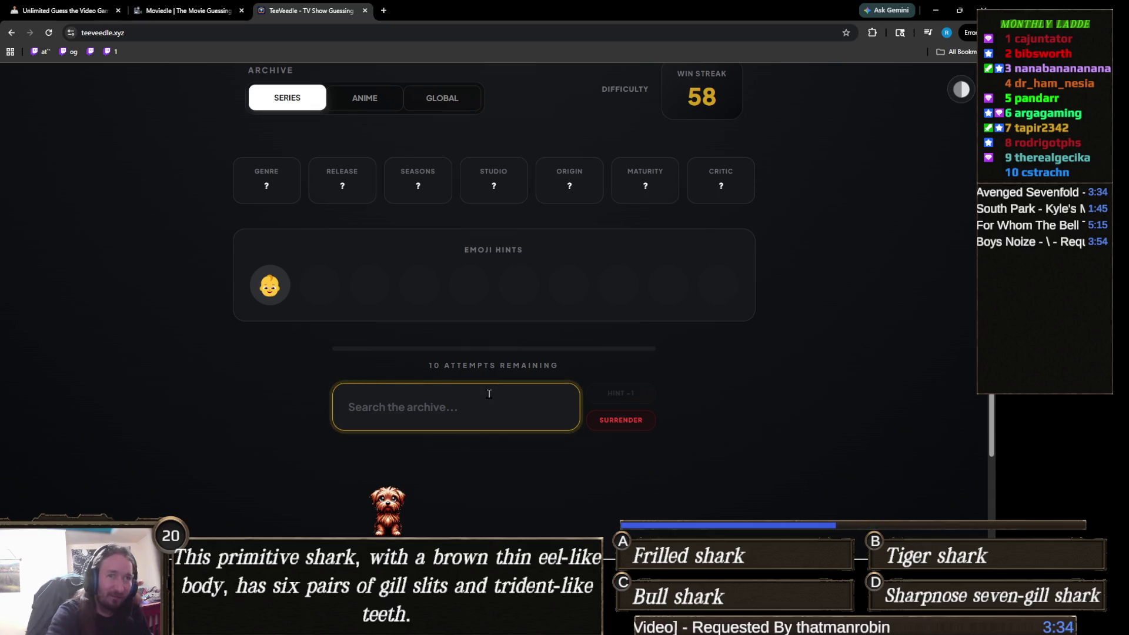
{"action": "type", "text": "rugr"}
{"action": "left_click", "coordinate": [478, 460]}
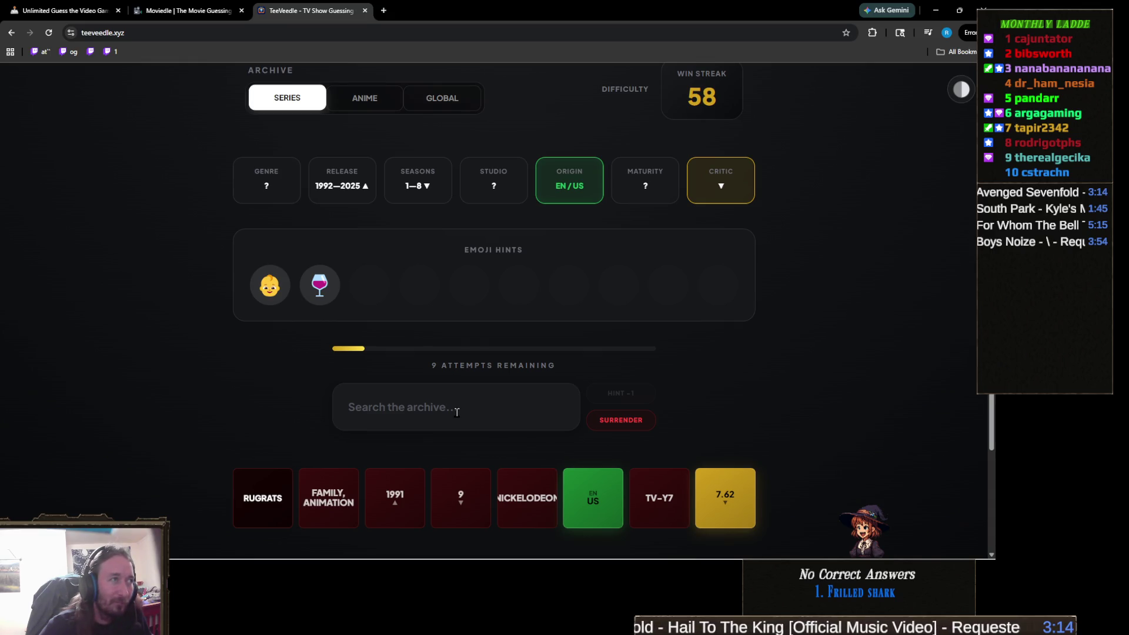
{"action": "left_click", "coordinate": [457, 412]}
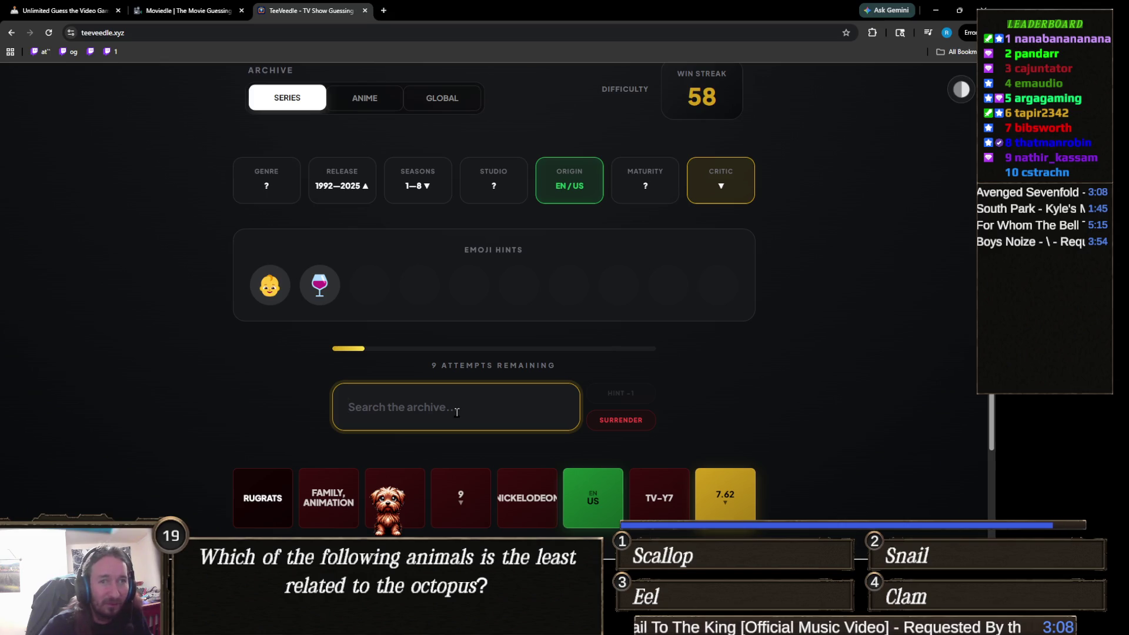
{"action": "type", "text": "ga"}
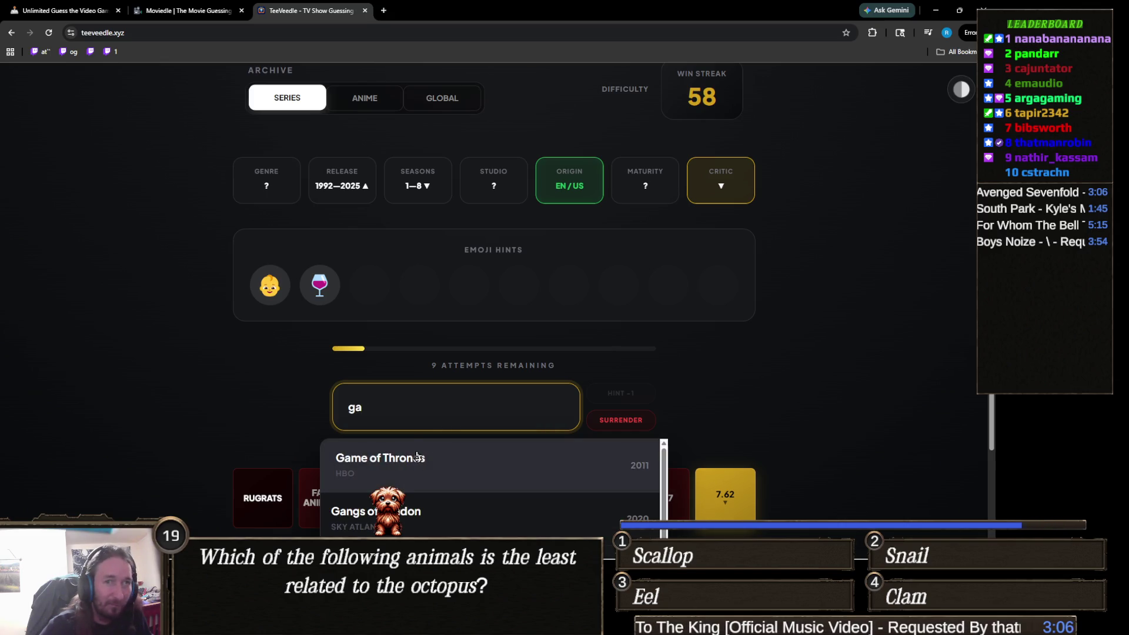
{"action": "left_click", "coordinate": [415, 457]}
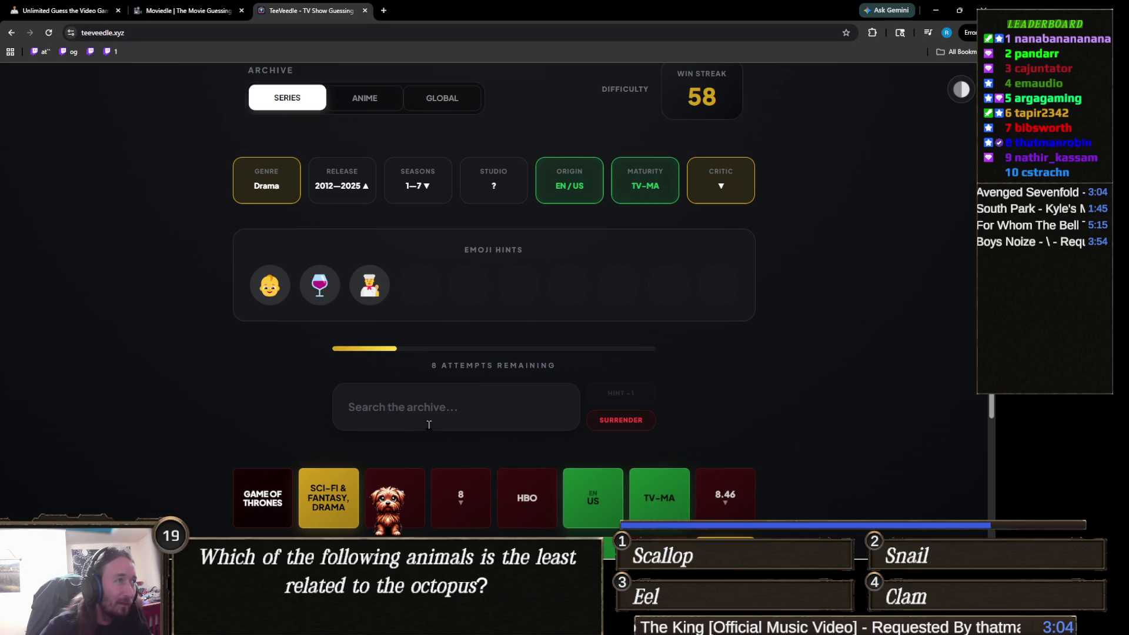
{"action": "left_click", "coordinate": [457, 413]}
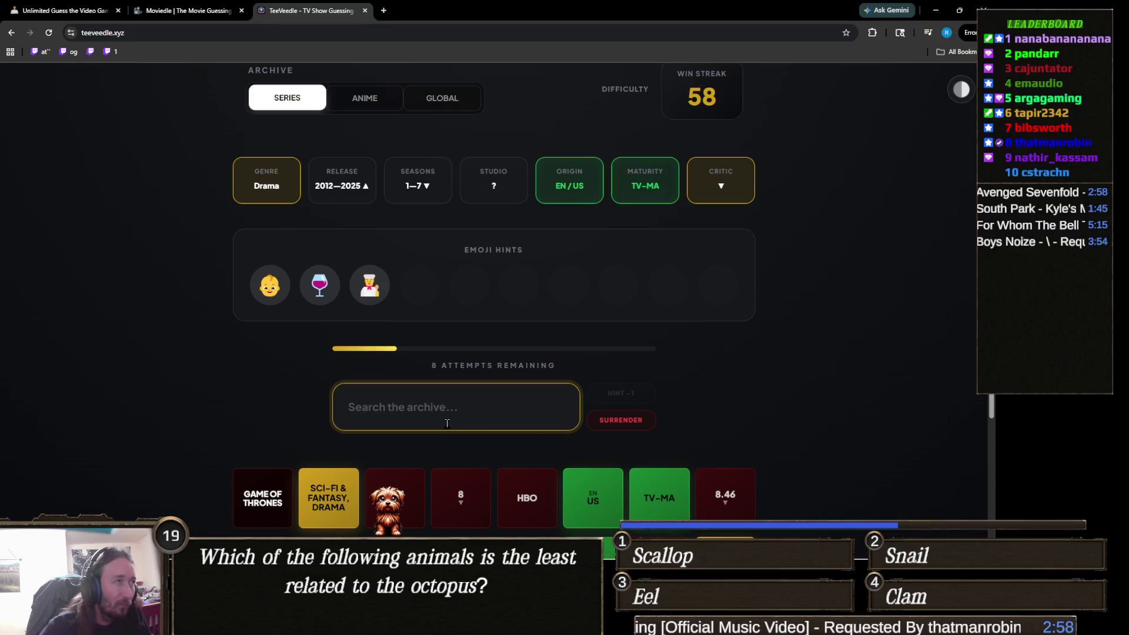
{"action": "type", "text": "stra"}
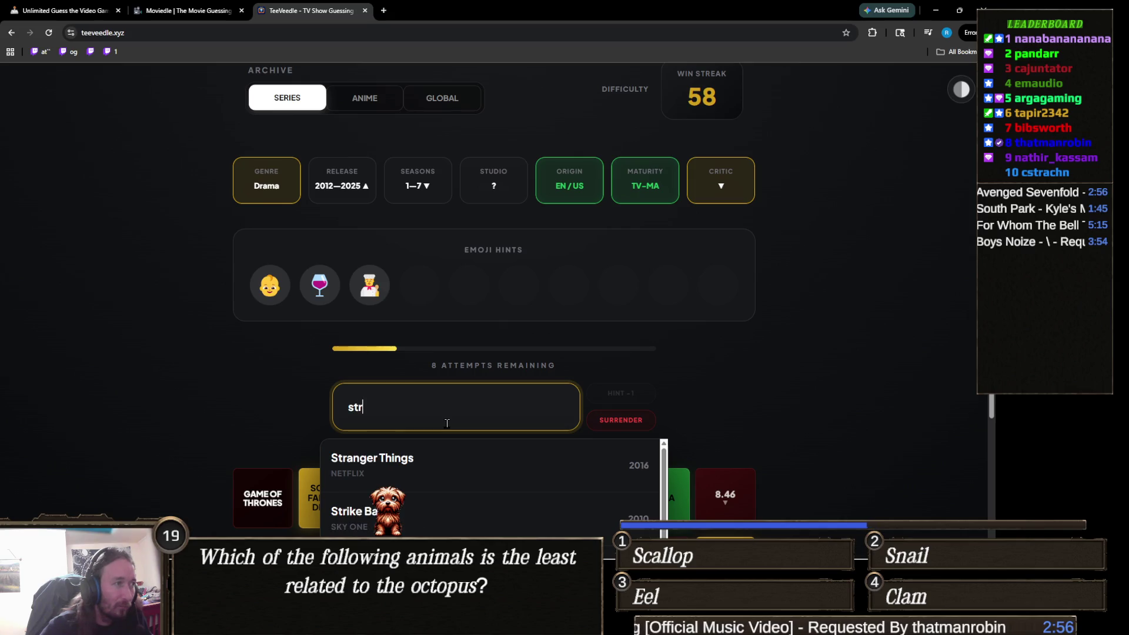
{"action": "left_click", "coordinate": [446, 461]}
{"action": "left_click", "coordinate": [467, 431]}
{"action": "type", "text": "wed"}
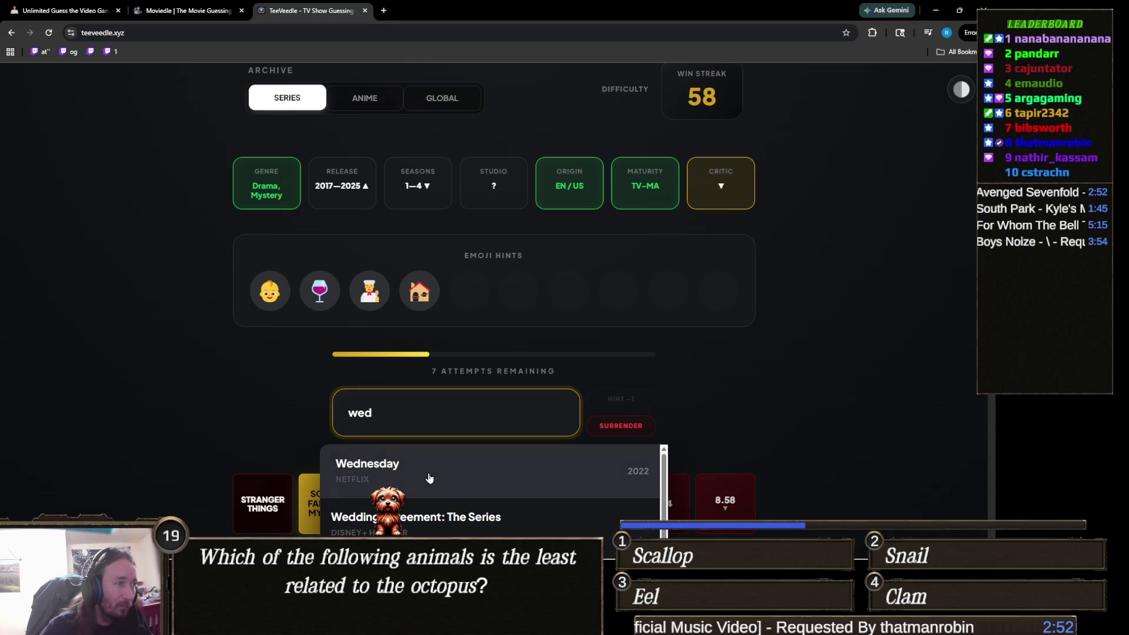
{"action": "left_click", "coordinate": [429, 474]}
- Reveal a text hint, then search 'serv' and win with Servant
{"action": "left_click", "coordinate": [632, 403]}
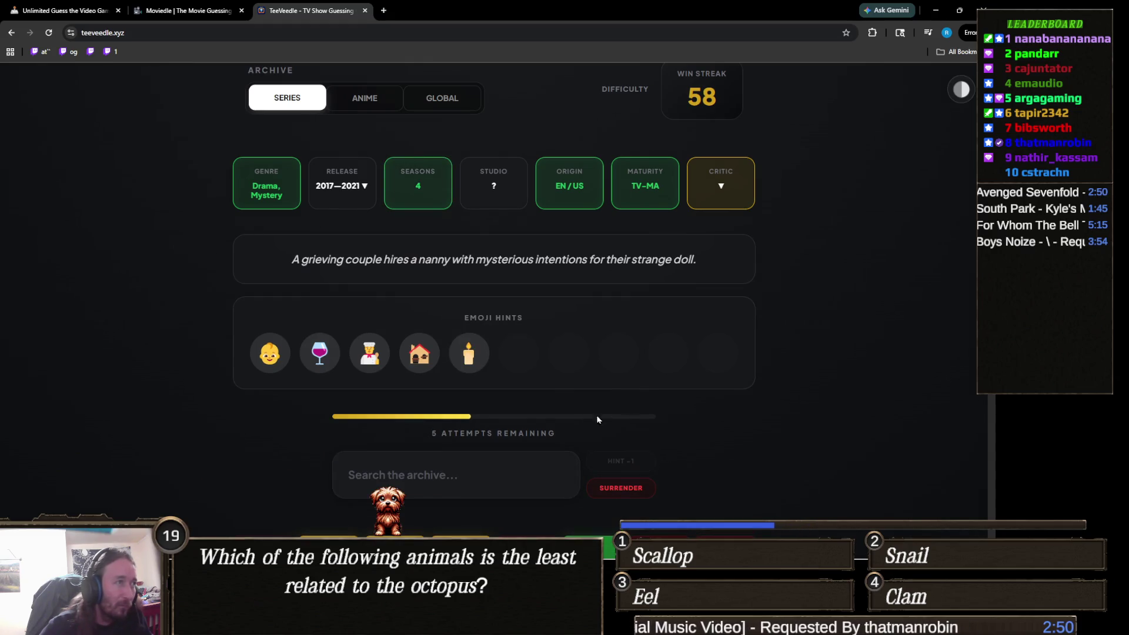
{"action": "left_click", "coordinate": [448, 474]}
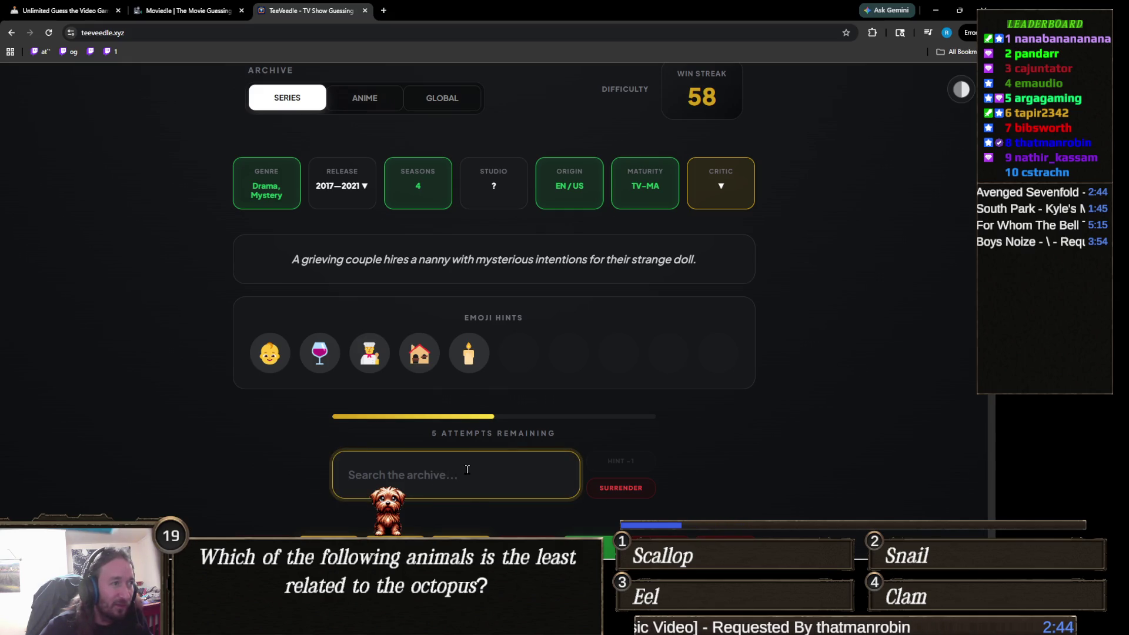
{"action": "type", "text": "serv"}
{"action": "left_click", "coordinate": [405, 530]}
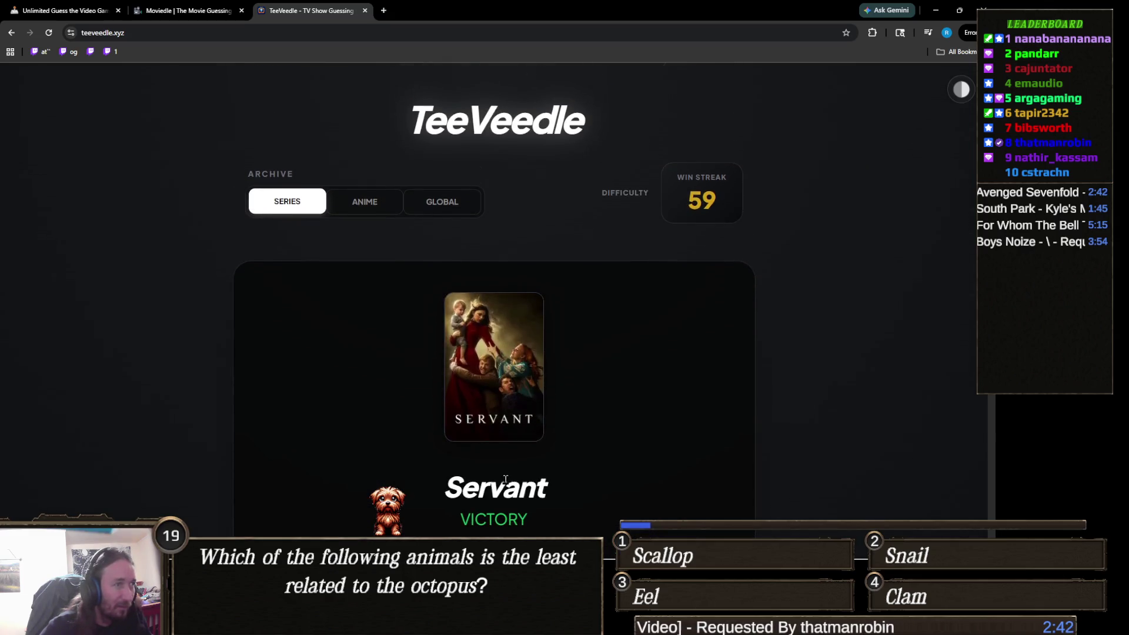
- Start the next puzzle and guess Buffy from the 'buffy' suggestions
{"action": "left_click", "coordinate": [536, 423]}
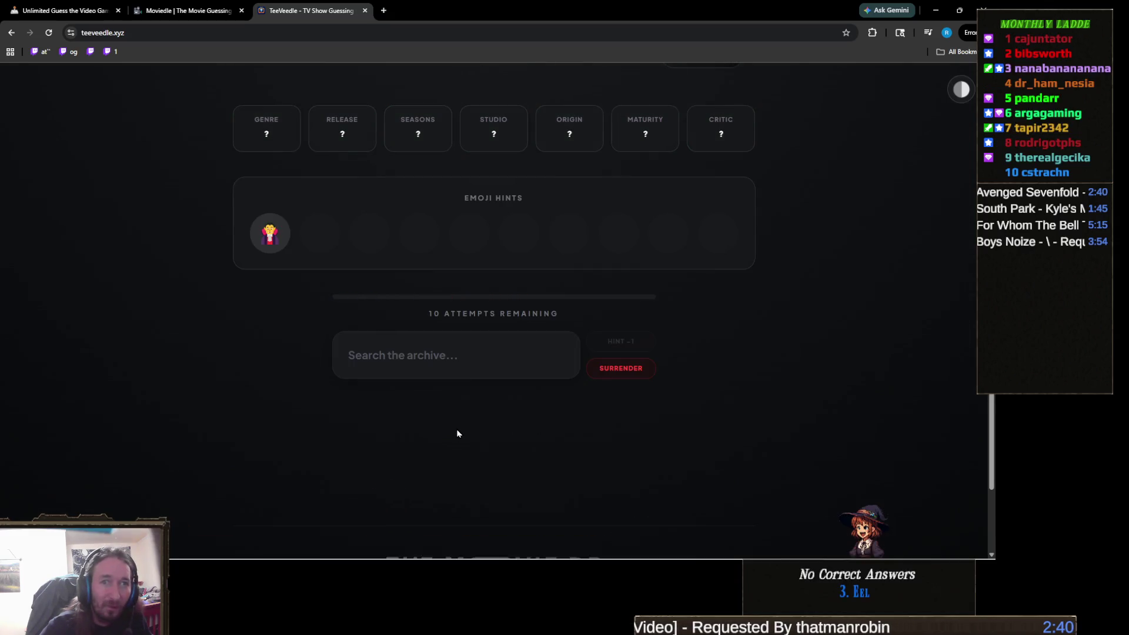
{"action": "scroll", "coordinate": [459, 420], "scroll_direction": "down", "scroll_amount": 1}
{"action": "scroll", "coordinate": [465, 407], "scroll_direction": "up", "scroll_amount": 1}
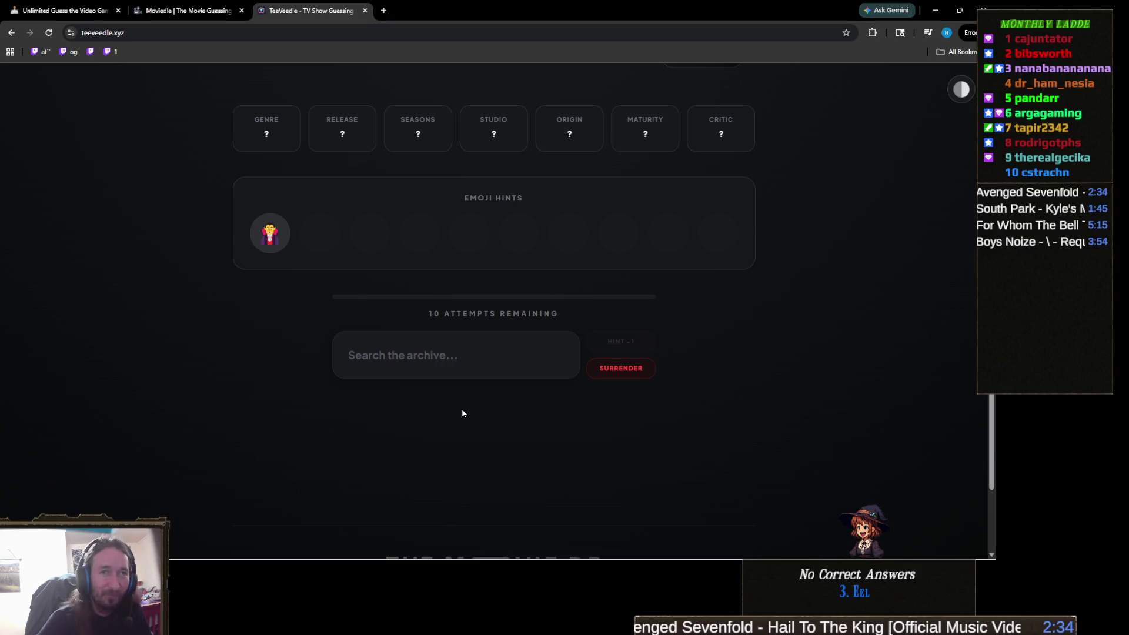
{"action": "scroll", "coordinate": [463, 413], "scroll_direction": "up", "scroll_amount": 2}
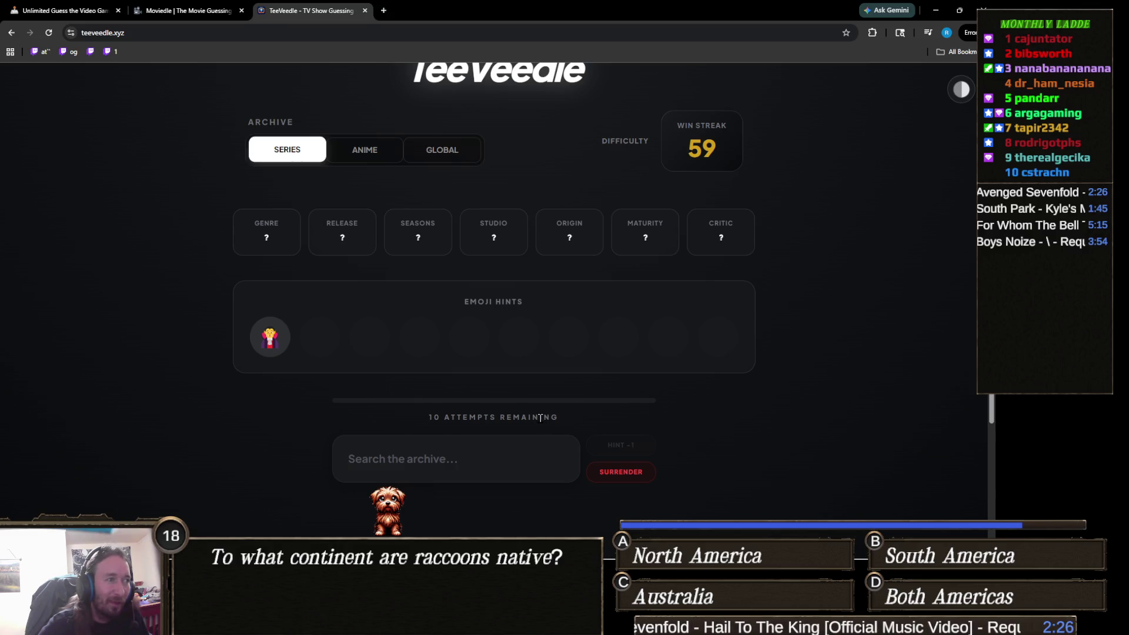
{"action": "left_click", "coordinate": [493, 451]}
{"action": "type", "text": "b"}
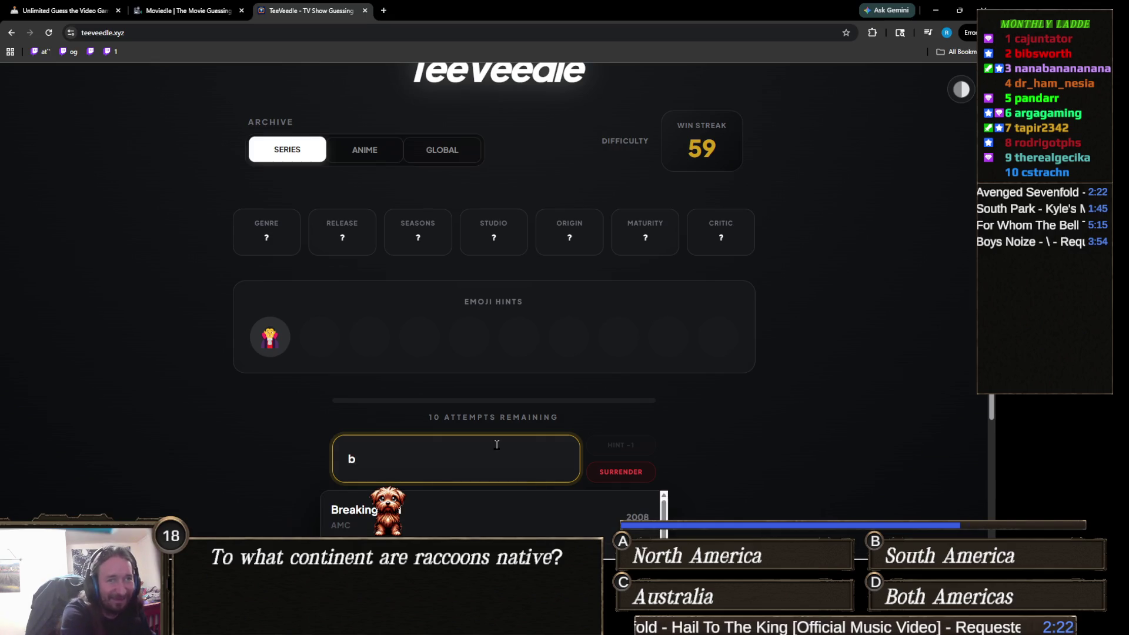
{"action": "type", "text": "uffy"}
{"action": "left_click", "coordinate": [457, 501]}
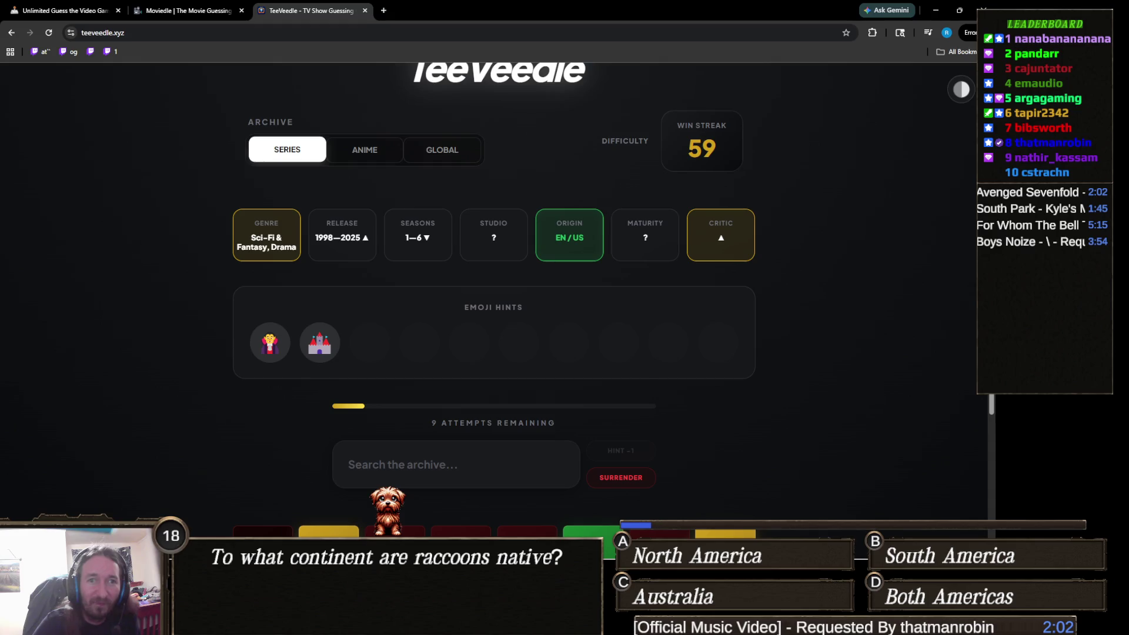
- Search 'castlev' and win the round with Castlevania
{"action": "left_click", "coordinate": [481, 442]}
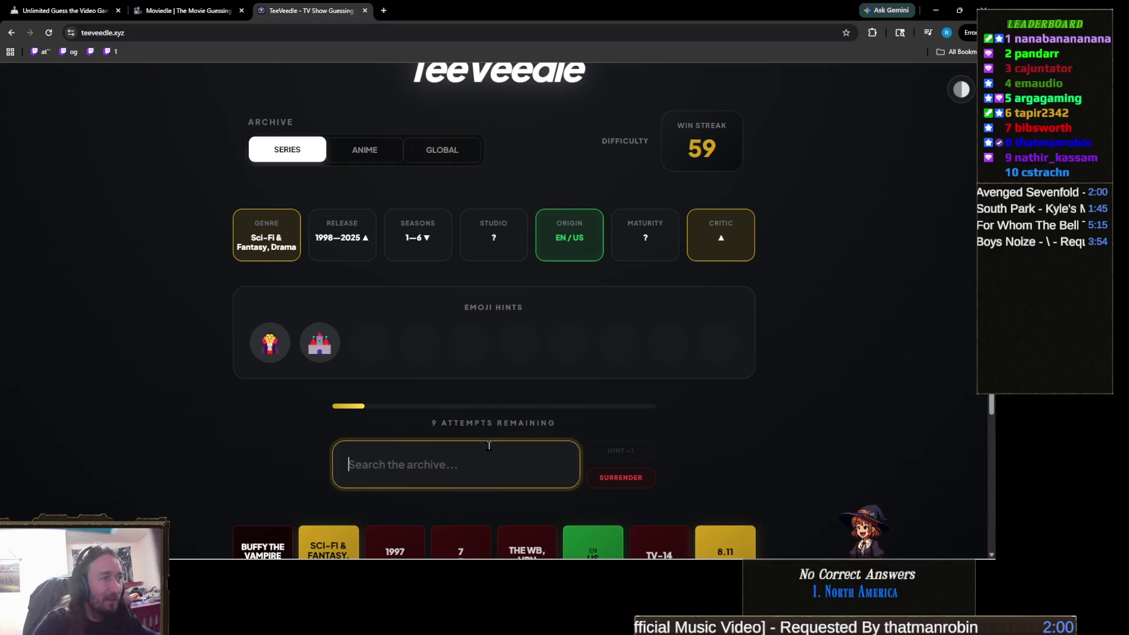
{"action": "type", "text": "castlev"}
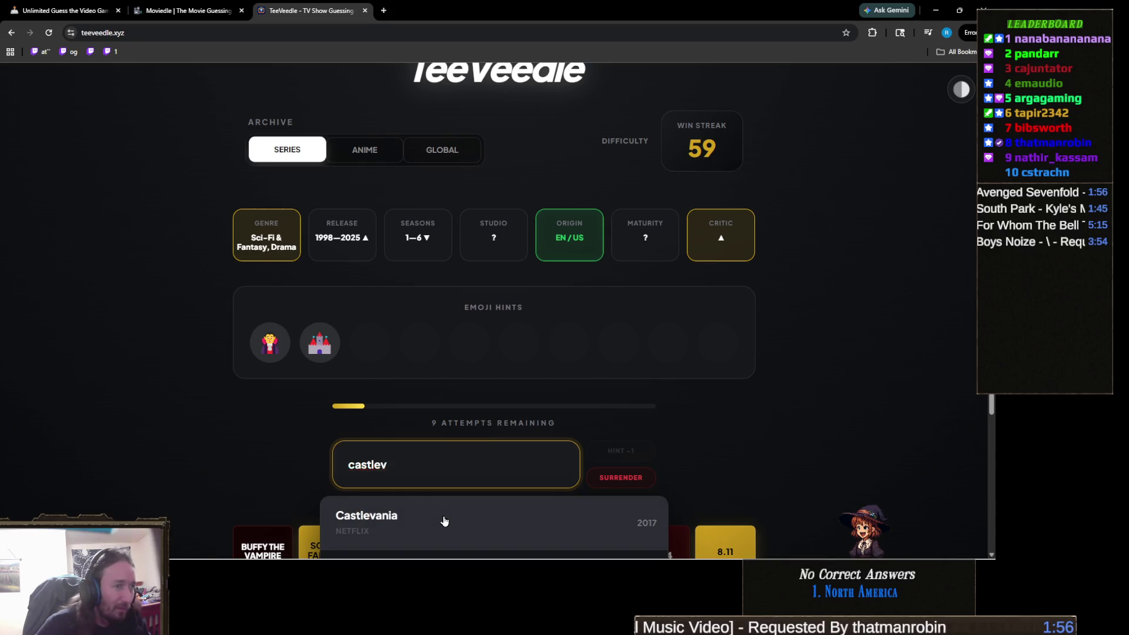
{"action": "left_click", "coordinate": [444, 522]}
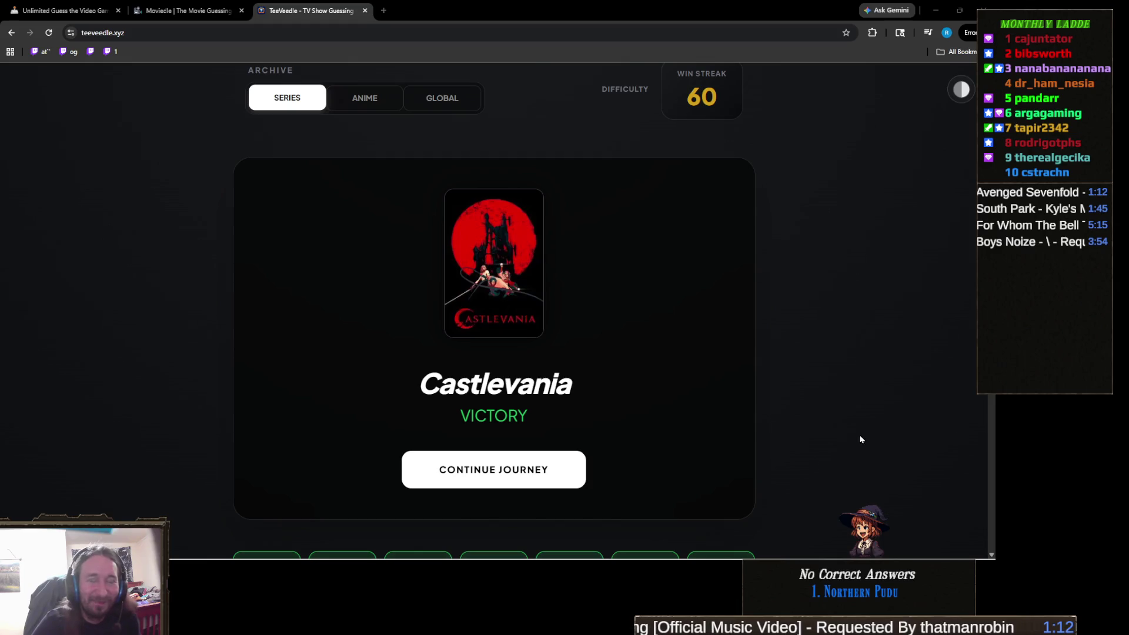
- Bring up the Finding Fern 2 project in Unity, orbit over the grass, and select the terrain
{"action": "mouse_move", "coordinate": [465, 550]}
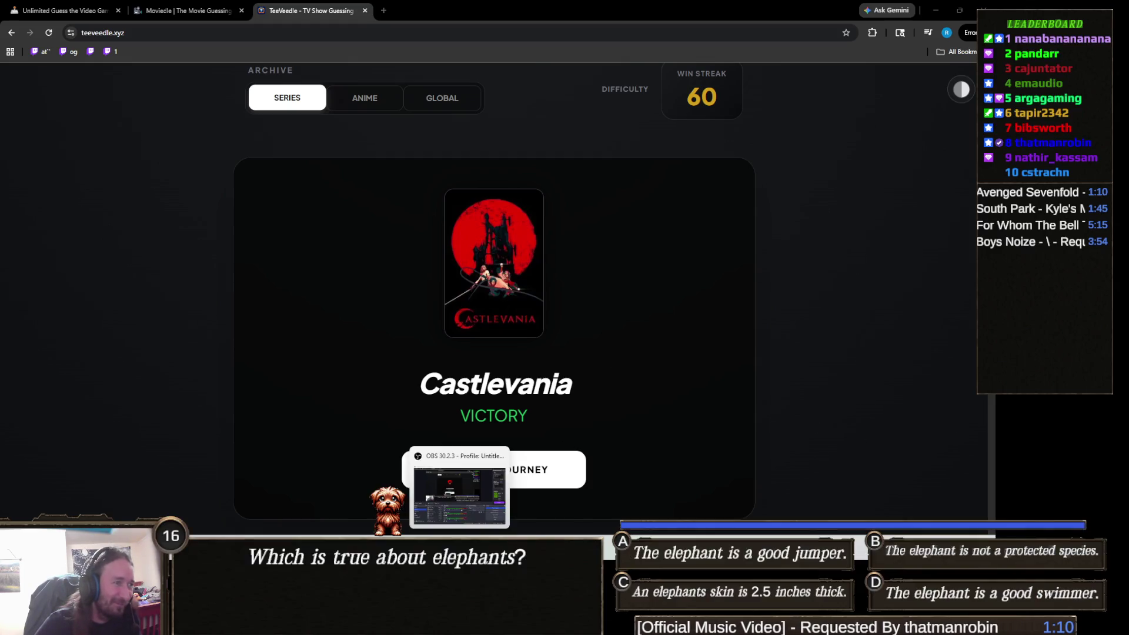
{"action": "left_click", "coordinate": [388, 438]}
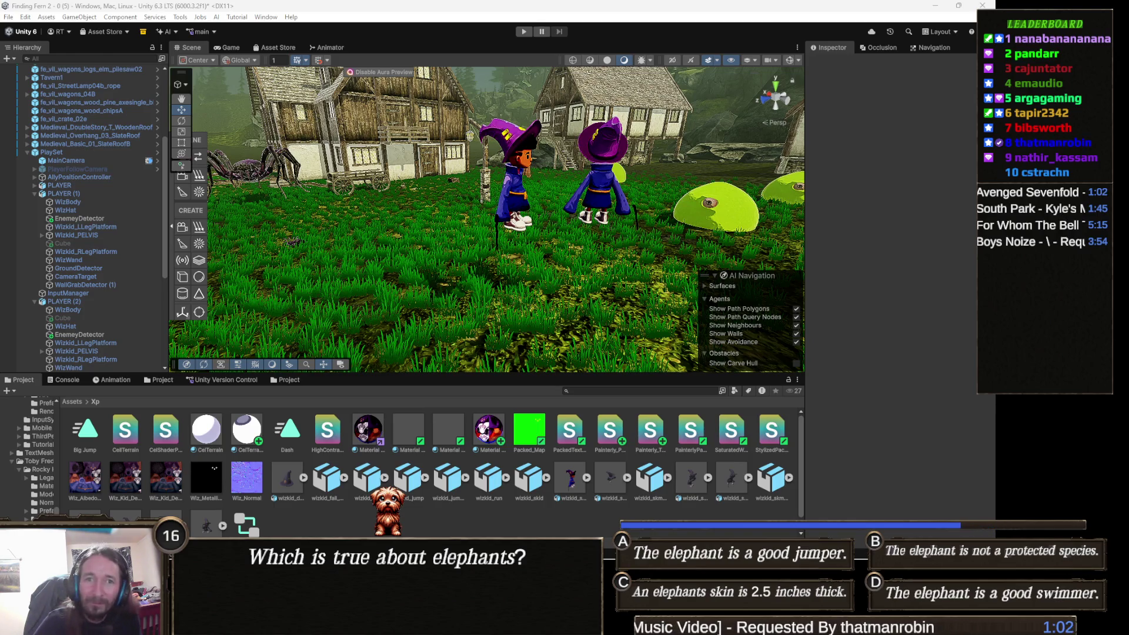
{"action": "scroll", "coordinate": [610, 222], "scroll_direction": "up", "scroll_amount": 5}
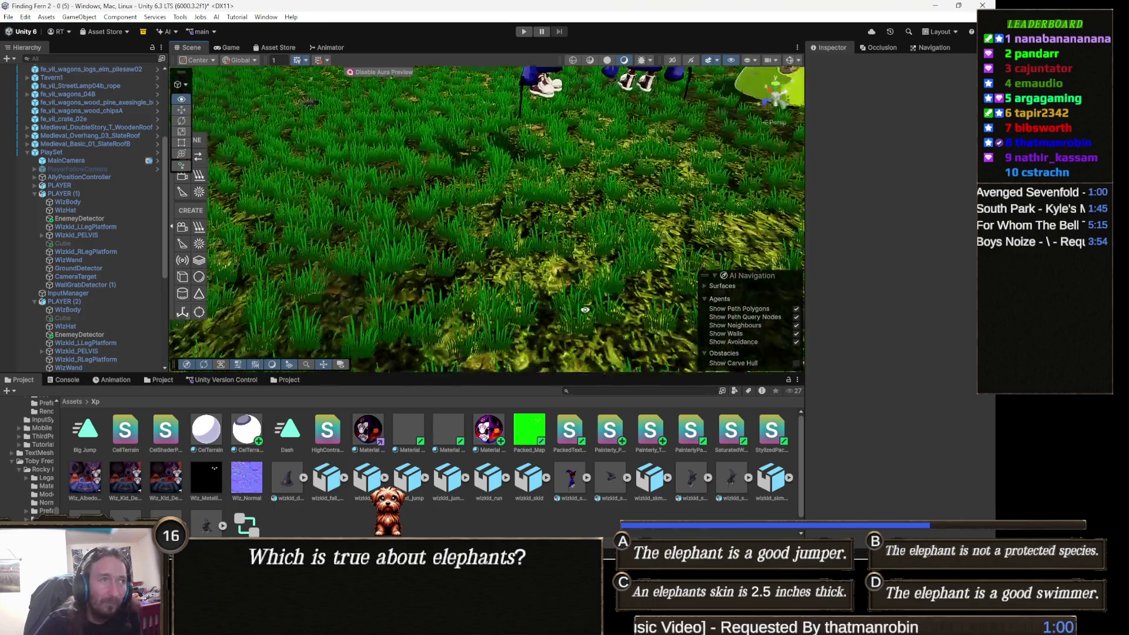
{"action": "scroll", "coordinate": [610, 221], "scroll_direction": "down", "scroll_amount": 5}
{"action": "left_click_drag", "start_coordinate": [610, 222], "coordinate": [496, 232]}
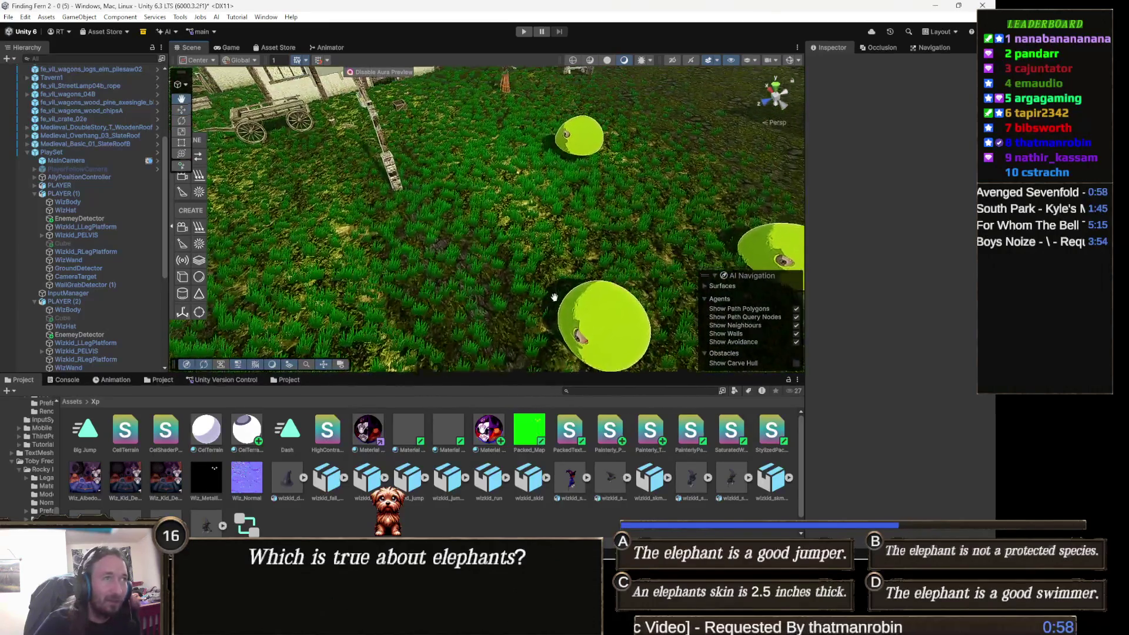
{"action": "scroll", "coordinate": [497, 231], "scroll_direction": "up", "scroll_amount": 8}
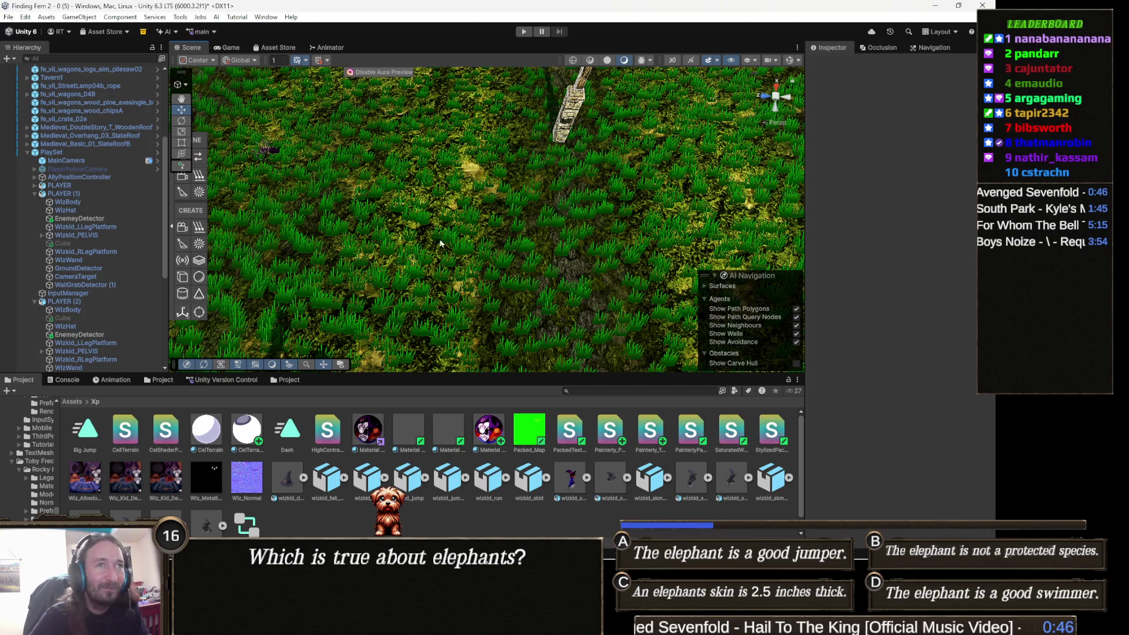
{"action": "left_click", "coordinate": [507, 260]}
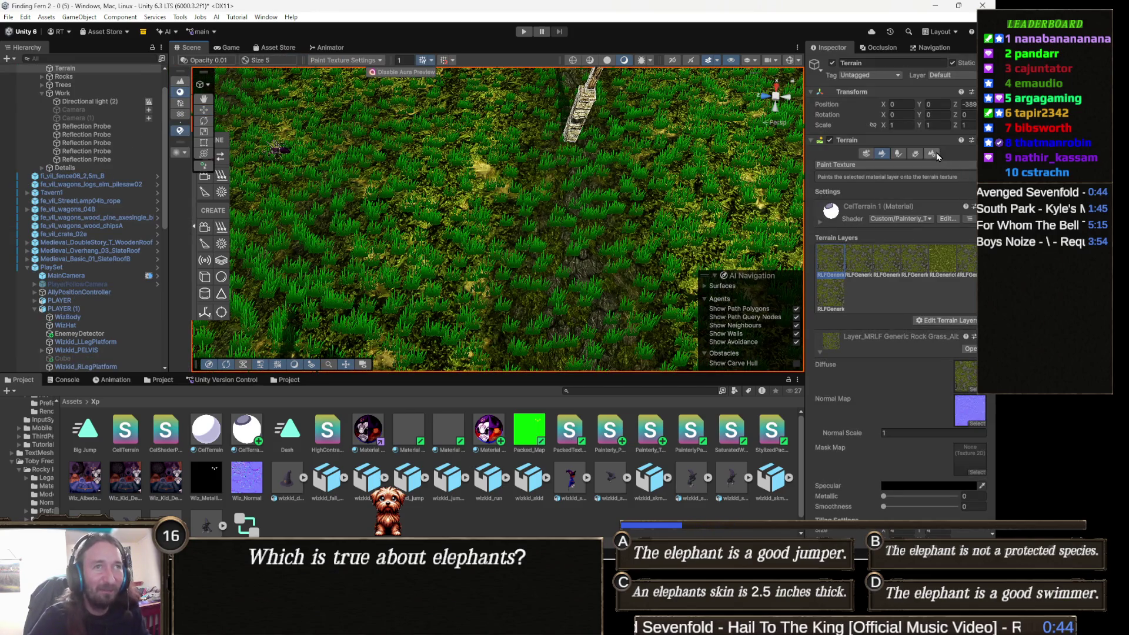
- Turn off Tree & Detail Objects Draw in the terrain's settings
{"action": "left_click", "coordinate": [932, 154]}
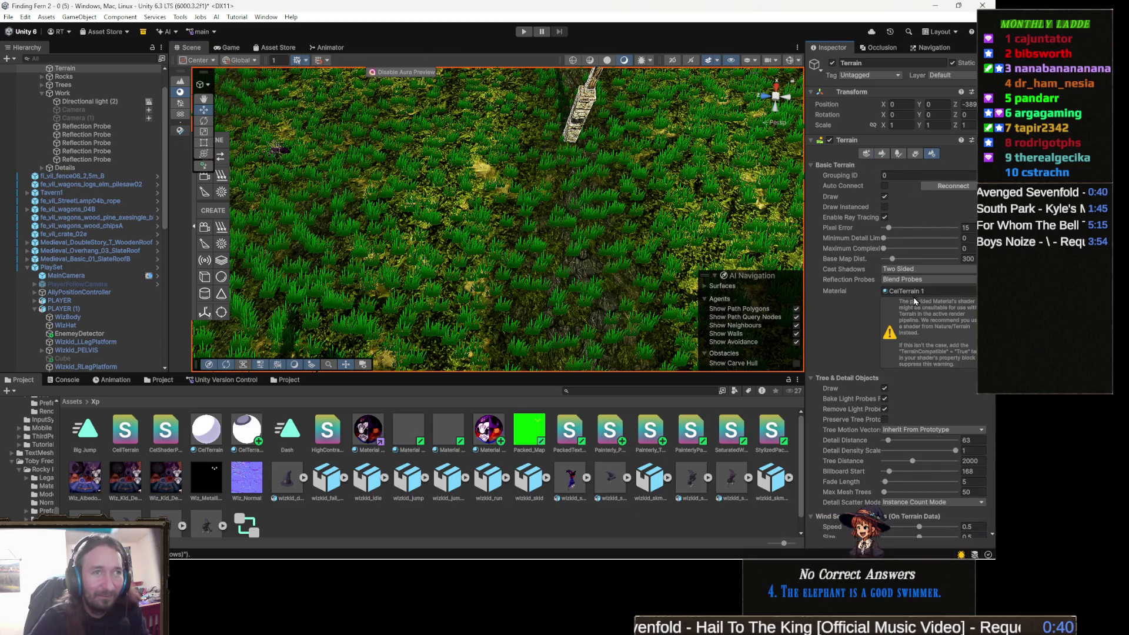
{"action": "left_click", "coordinate": [886, 390]}
{"action": "mouse_move", "coordinate": [623, 211]}
{"action": "left_mouse_down"}
{"action": "mouse_move", "coordinate": [565, 184]}
{"action": "mouse_move", "coordinate": [391, 160]}
{"action": "mouse_move", "coordinate": [473, 235]}
{"action": "left_mouse_up"}
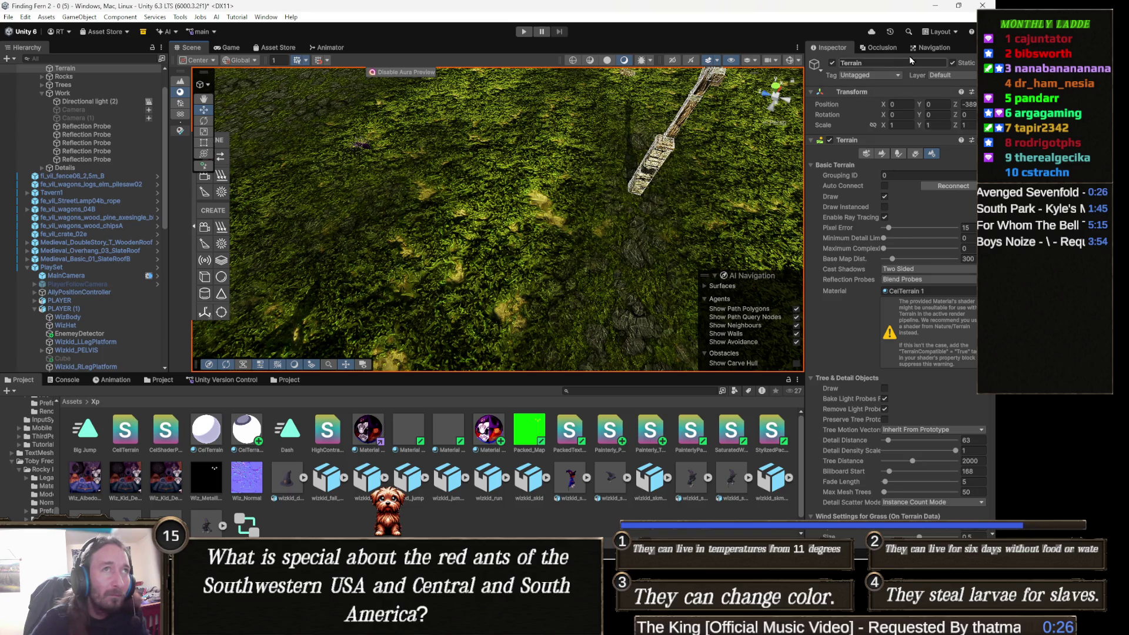
- Select the third terrain layer in Paint Texture and choose Edit Terrain Layers > Replace Layer
{"action": "left_click", "coordinate": [880, 155]}
{"action": "left_click", "coordinate": [906, 258]}
{"action": "left_click", "coordinate": [898, 259]}
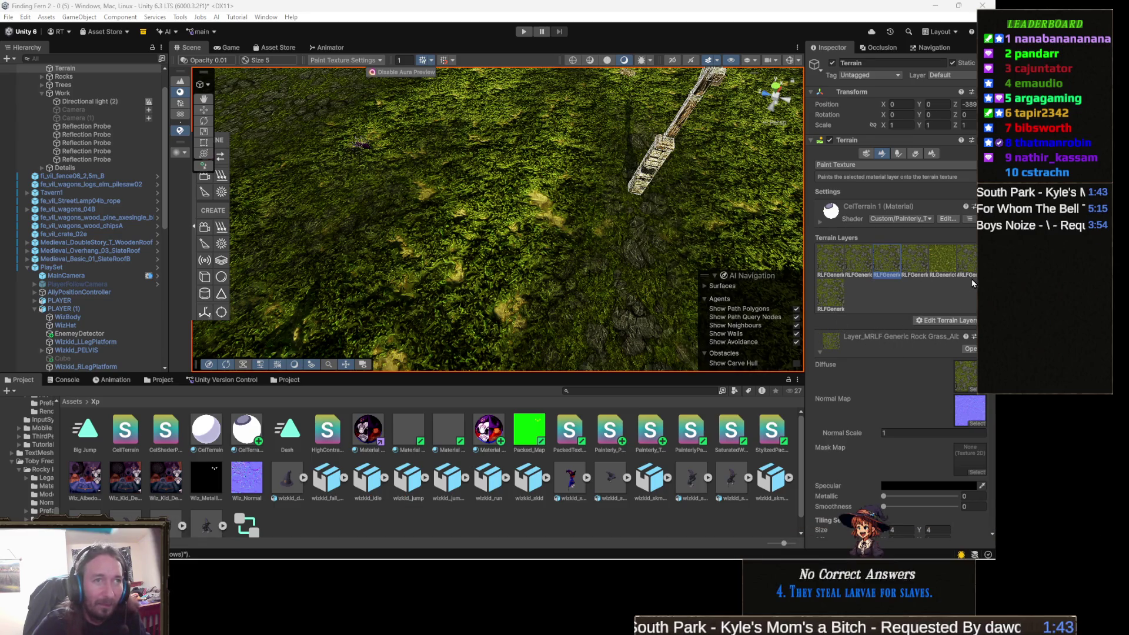
{"action": "left_click", "coordinate": [948, 322]}
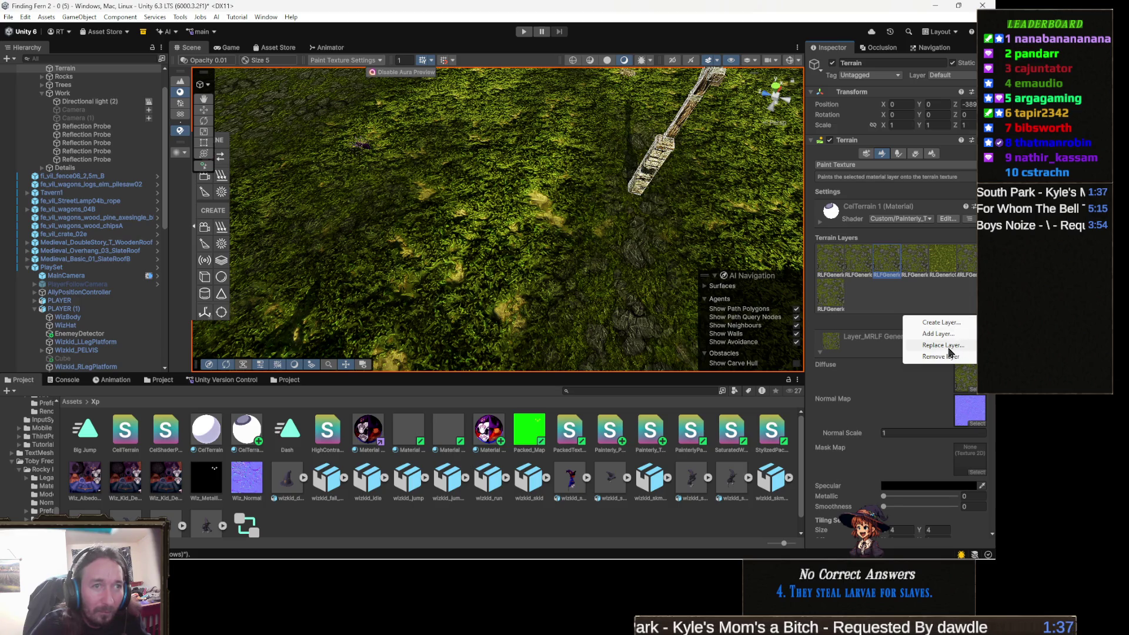
{"action": "left_click", "coordinate": [948, 347]}
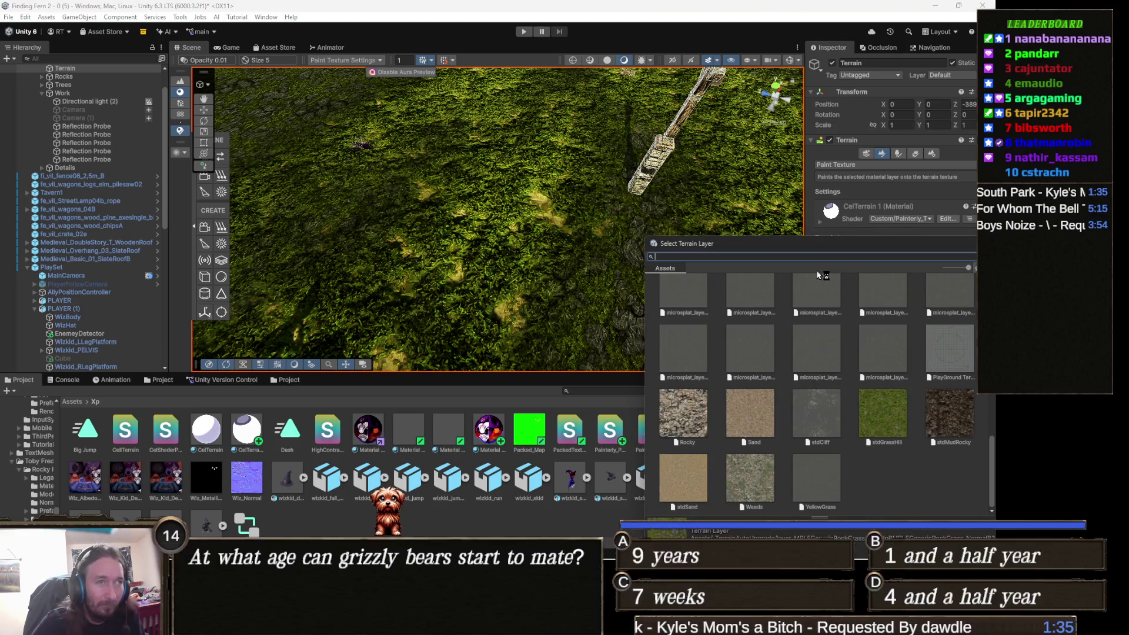
- Search 'grass', pick layer_grass as the replacement, and select the new Layer_grass entry
{"action": "type", "text": "grass"}
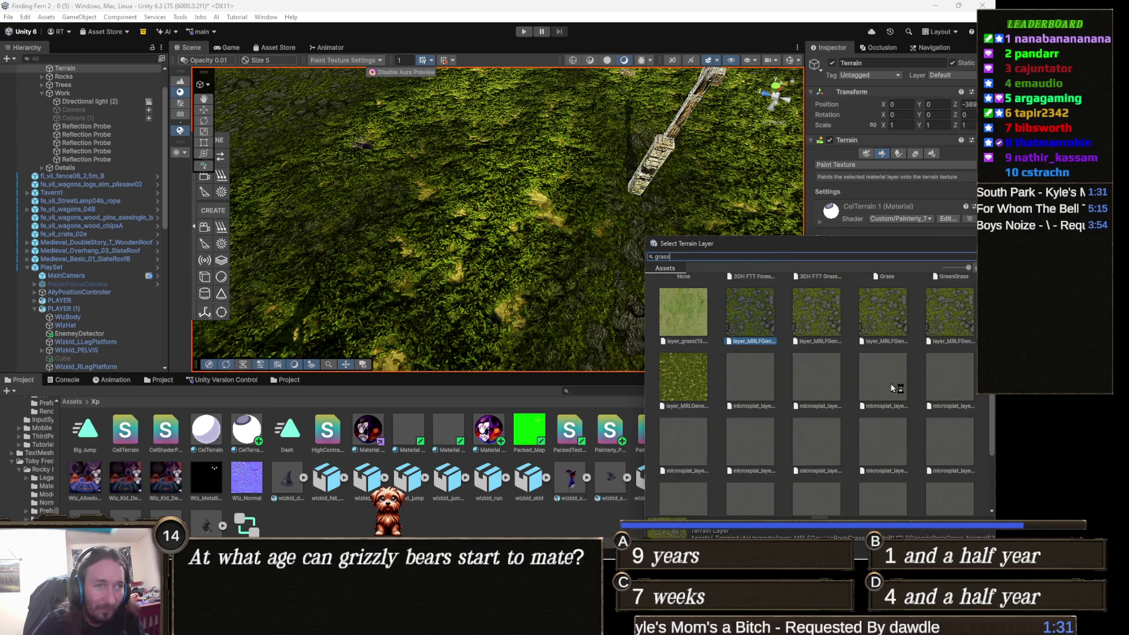
{"action": "scroll", "coordinate": [874, 387], "scroll_direction": "up", "scroll_amount": 2}
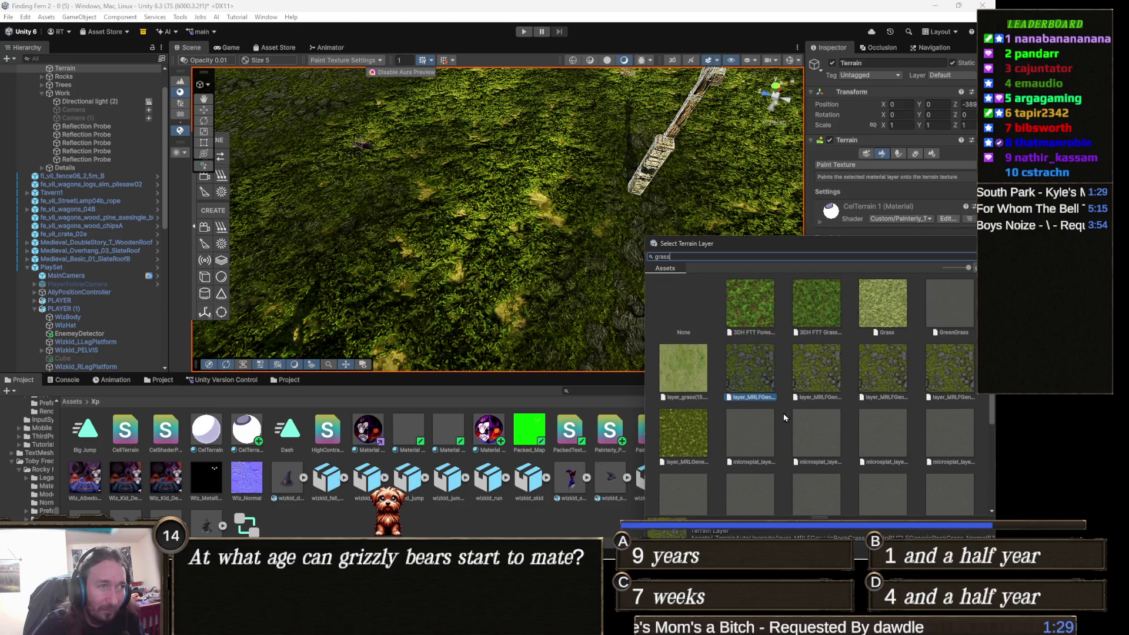
{"action": "double_click", "coordinate": [697, 370]}
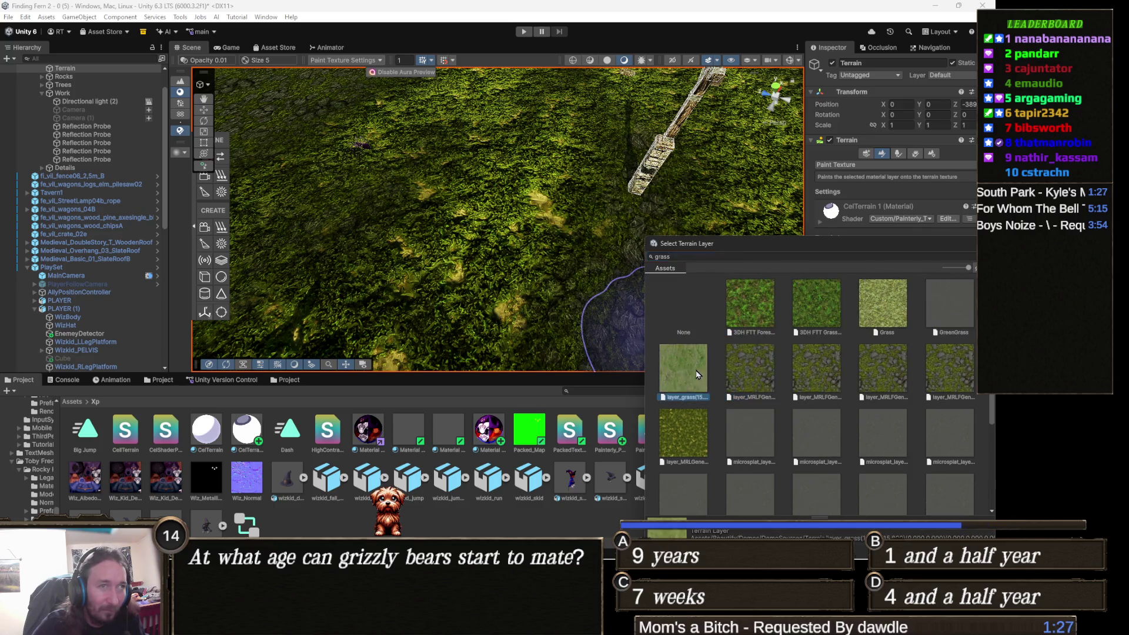
{"action": "left_click", "coordinate": [888, 267]}
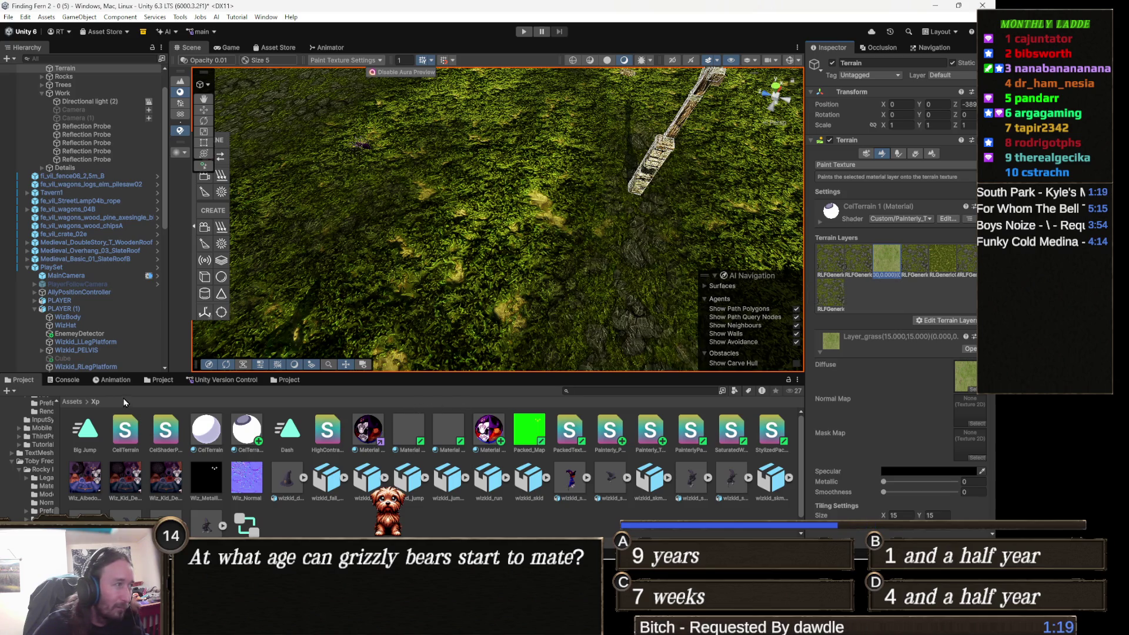
- Browse the Project window to Assets/Materials/Grass and reselect the terrain
{"action": "left_click", "coordinate": [68, 403]}
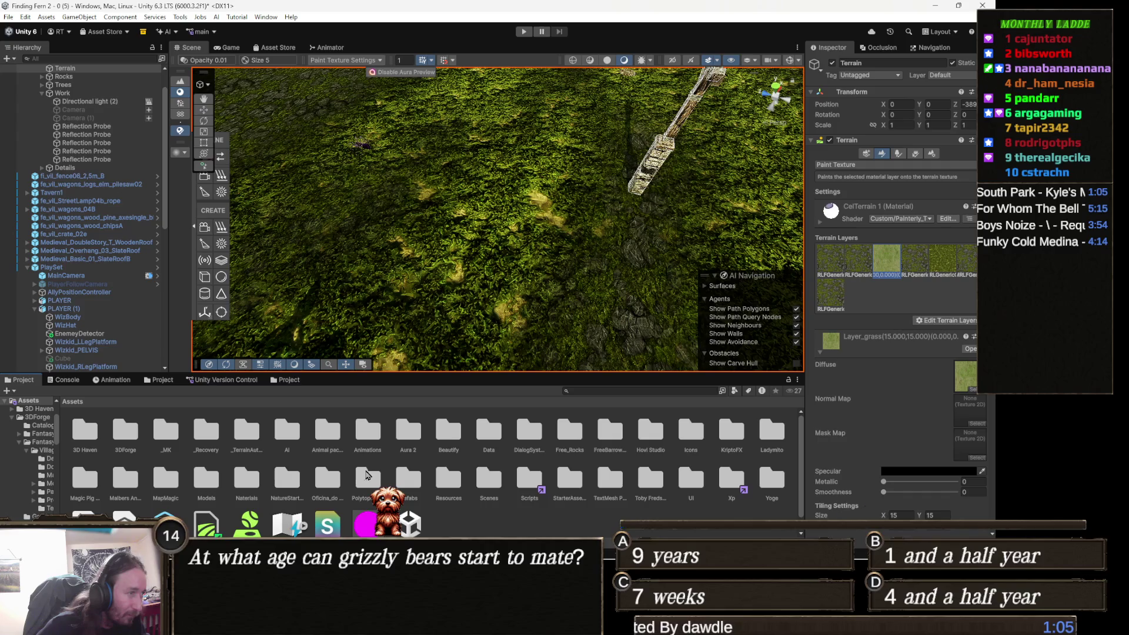
{"action": "double_click", "coordinate": [243, 481]}
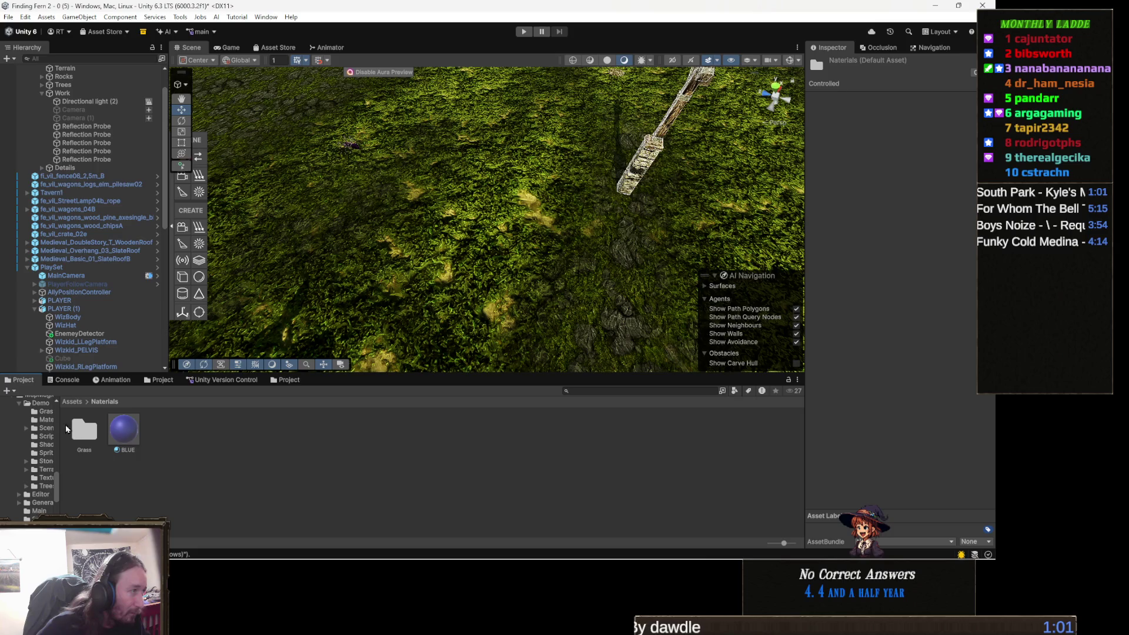
{"action": "double_click", "coordinate": [71, 430]}
{"action": "left_click", "coordinate": [377, 306]}
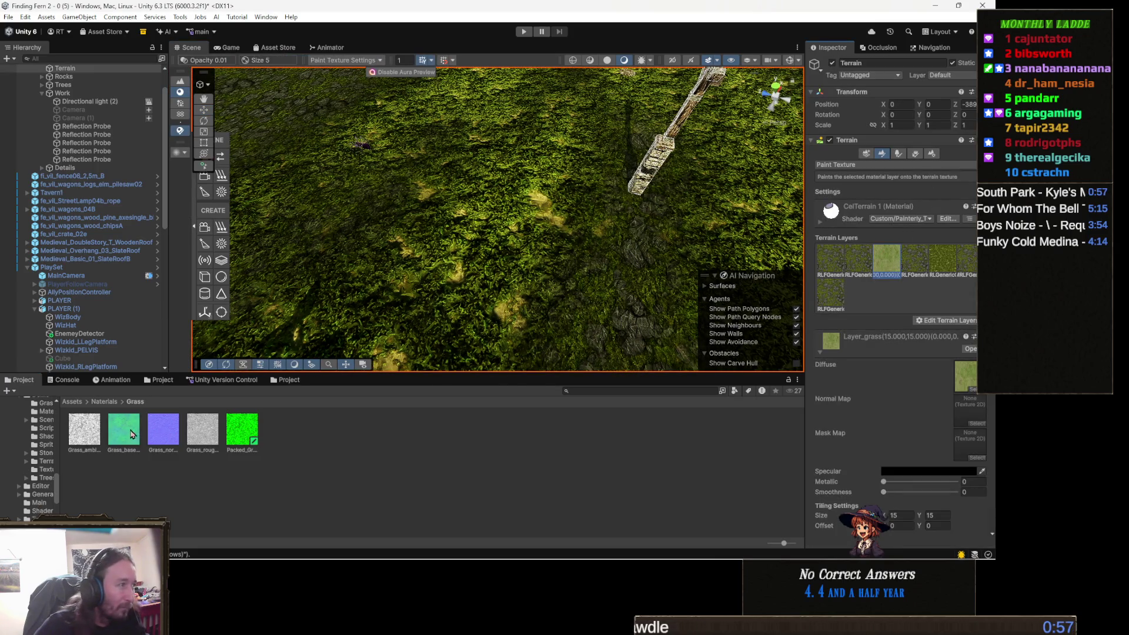
- Assign Grass_base, Grass_normal and Packed_Grass as Layer_grass's diffuse, normal and mask maps, then paint a patch
{"action": "left_click_drag", "start_coordinate": [122, 433], "coordinate": [140, 432]}
{"action": "mouse_move", "coordinate": [761, 379]}
{"action": "left_mouse_down"}
{"action": "mouse_move", "coordinate": [900, 372]}
{"action": "mouse_move", "coordinate": [960, 343]}
{"action": "mouse_move", "coordinate": [971, 381]}
{"action": "left_mouse_up"}
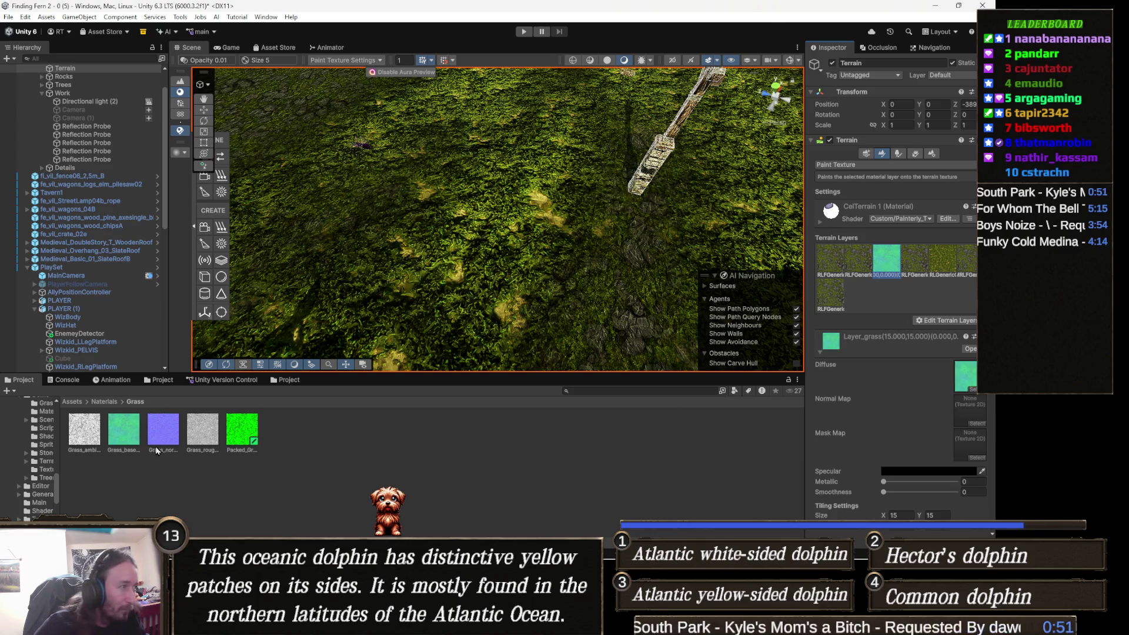
{"action": "mouse_move", "coordinate": [172, 438]}
{"action": "left_mouse_down"}
{"action": "mouse_move", "coordinate": [904, 382]}
{"action": "mouse_move", "coordinate": [820, 409]}
{"action": "mouse_move", "coordinate": [970, 410]}
{"action": "left_mouse_up"}
{"action": "left_click_drag", "start_coordinate": [242, 428], "coordinate": [968, 453]}
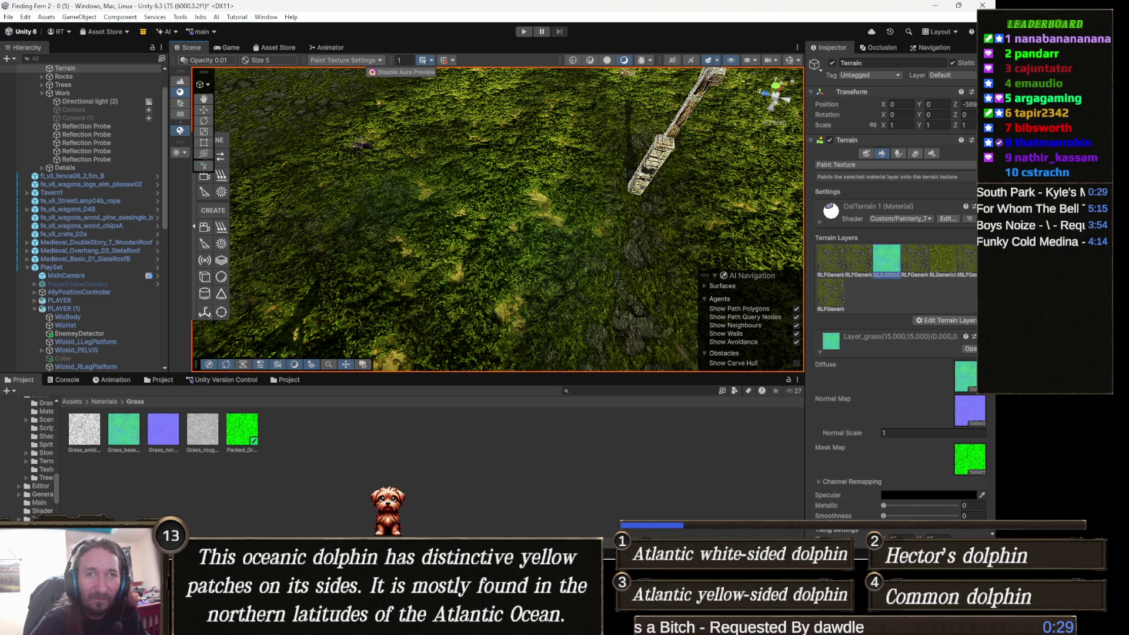
{"action": "mouse_move", "coordinate": [565, 315]}
{"action": "left_mouse_down"}
{"action": "mouse_move", "coordinate": [516, 175]}
{"action": "mouse_move", "coordinate": [439, 265]}
{"action": "mouse_move", "coordinate": [453, 247]}
{"action": "left_mouse_up"}
{"action": "mouse_move", "coordinate": [572, 222]}
{"action": "left_mouse_down"}
{"action": "mouse_move", "coordinate": [562, 276]}
{"action": "mouse_move", "coordinate": [594, 306]}
{"action": "mouse_move", "coordinate": [616, 235]}
{"action": "mouse_move", "coordinate": [504, 277]}
{"action": "mouse_move", "coordinate": [430, 141]}
{"action": "mouse_move", "coordinate": [592, 290]}
{"action": "mouse_move", "coordinate": [531, 196]}
{"action": "mouse_move", "coordinate": [494, 253]}
{"action": "mouse_move", "coordinate": [506, 147]}
{"action": "mouse_move", "coordinate": [500, 176]}
{"action": "mouse_move", "coordinate": [566, 131]}
{"action": "left_mouse_up"}
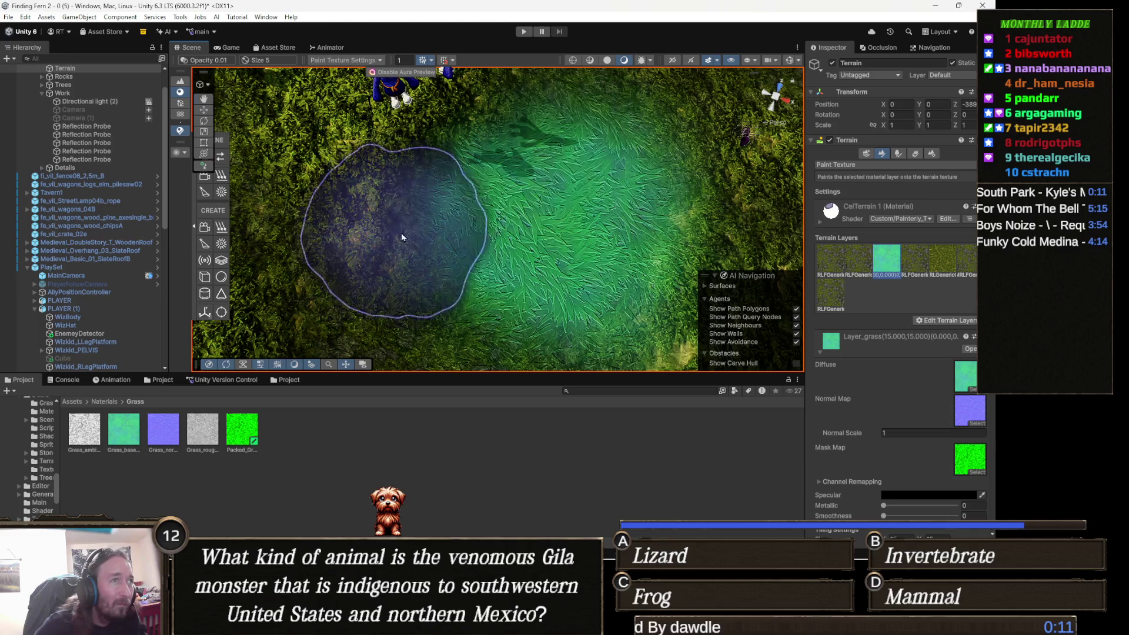
- Set Layer_grass's tiling Size X and Size Y to 2
{"action": "scroll", "coordinate": [352, 208], "scroll_direction": "up", "scroll_amount": 10}
{"action": "scroll", "coordinate": [352, 209], "scroll_direction": "down", "scroll_amount": 3}
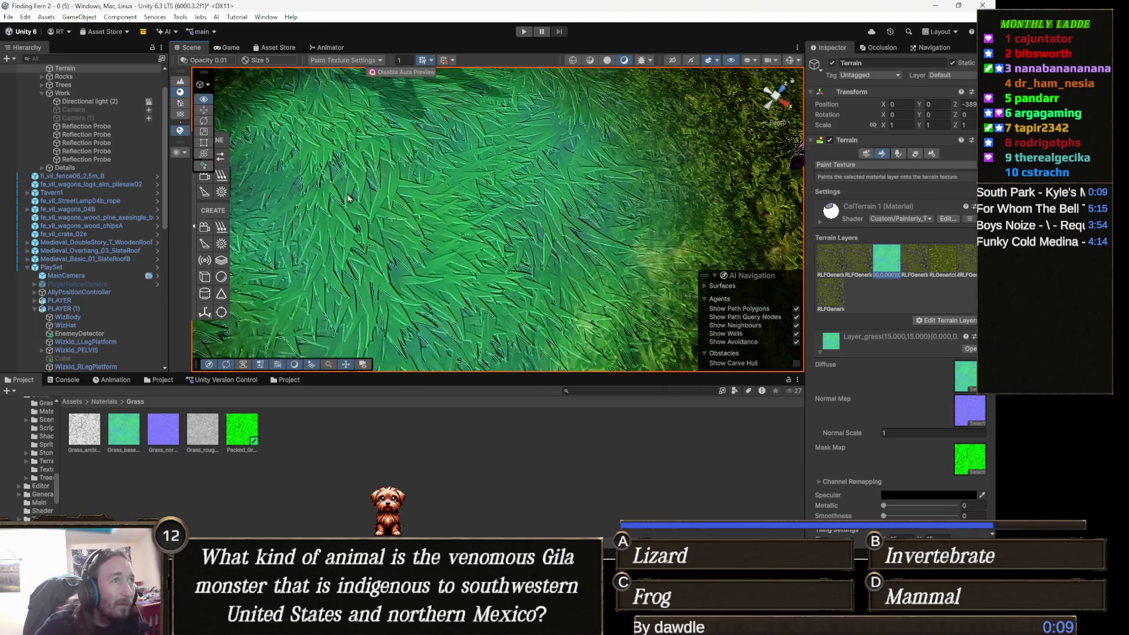
{"action": "scroll", "coordinate": [913, 496], "scroll_direction": "down", "scroll_amount": 5}
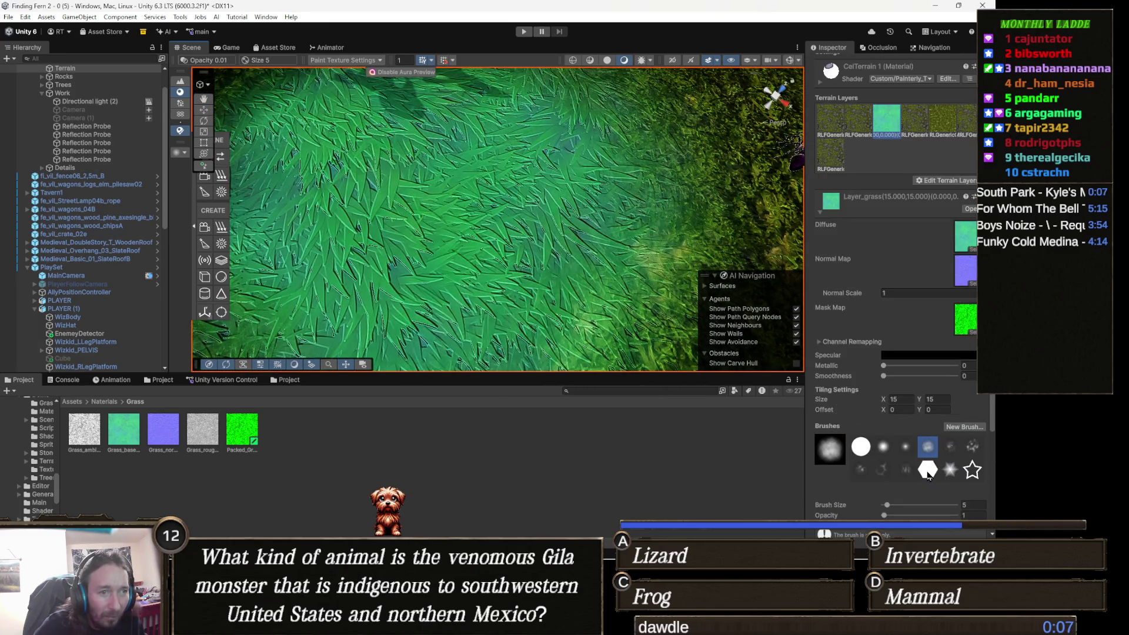
{"action": "left_click", "coordinate": [900, 399]}
{"action": "type", "text": "2"}
{"action": "left_click", "coordinate": [940, 398]}
{"action": "type", "text": "2"}
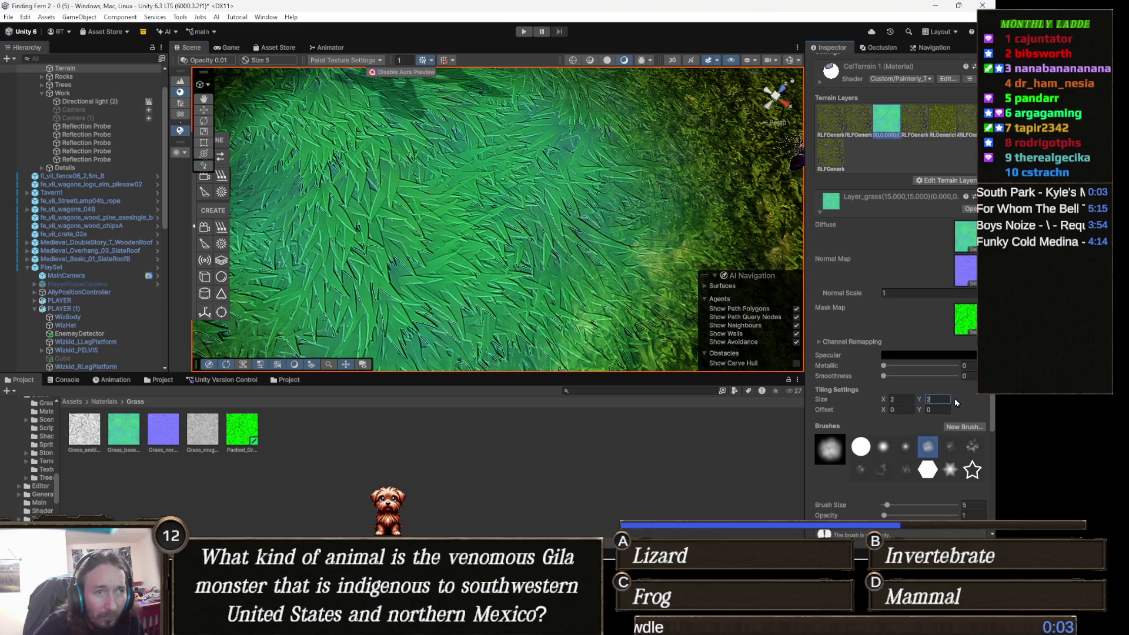
- Pan across the painted terrain to review the new grass tiling
{"action": "scroll", "coordinate": [665, 210], "scroll_direction": "down", "scroll_amount": 6}
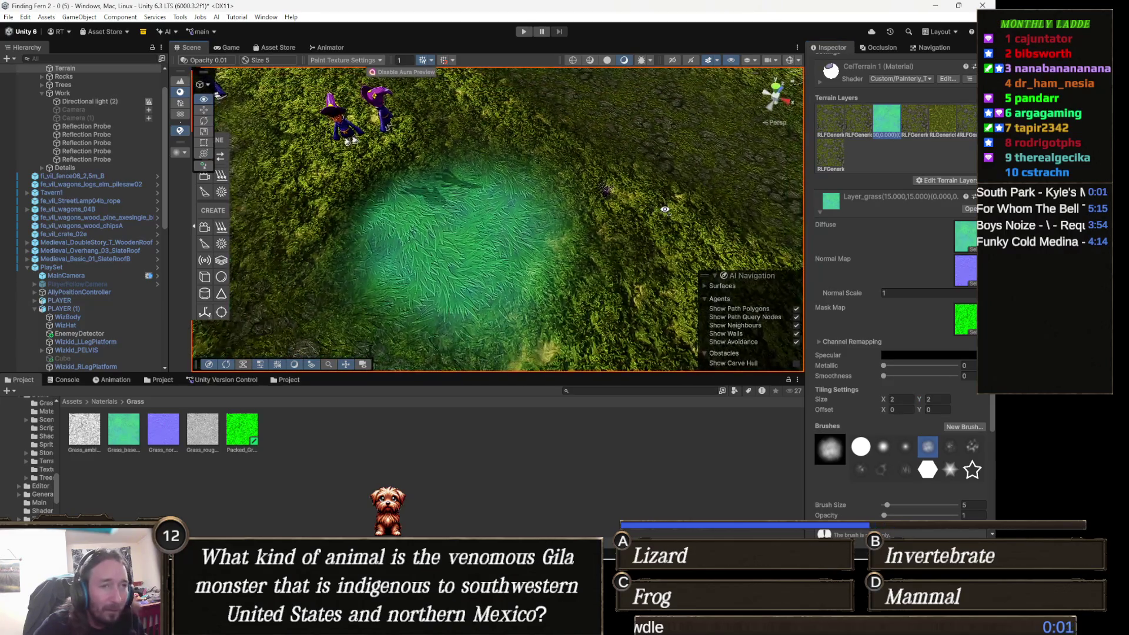
{"action": "scroll", "coordinate": [665, 210], "scroll_direction": "up", "scroll_amount": 3}
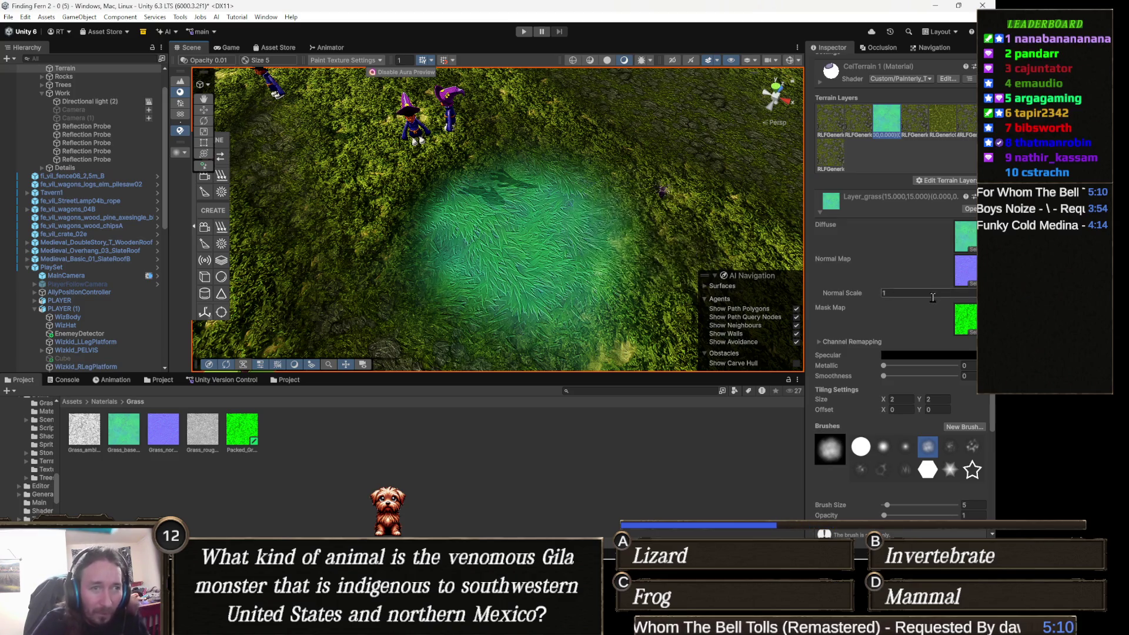
{"action": "scroll", "coordinate": [919, 310], "scroll_direction": "up", "scroll_amount": 3}
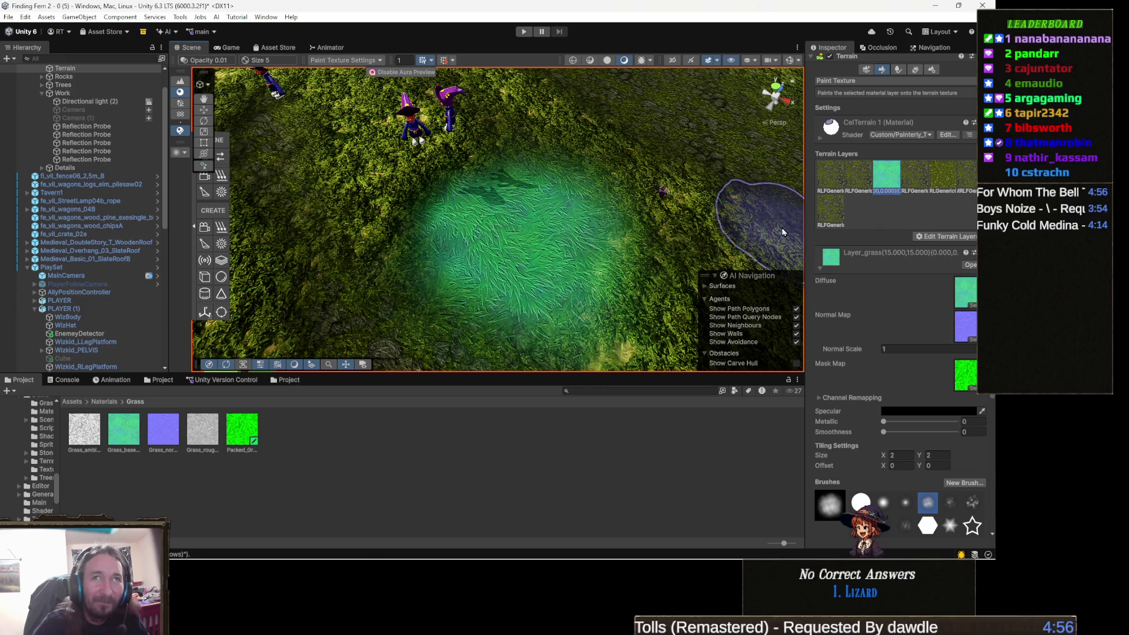
{"action": "mouse_move", "coordinate": [604, 251]}
{"action": "left_mouse_down"}
{"action": "mouse_move", "coordinate": [567, 261]}
{"action": "mouse_move", "coordinate": [299, 195]}
{"action": "mouse_move", "coordinate": [557, 283]}
{"action": "left_mouse_up"}
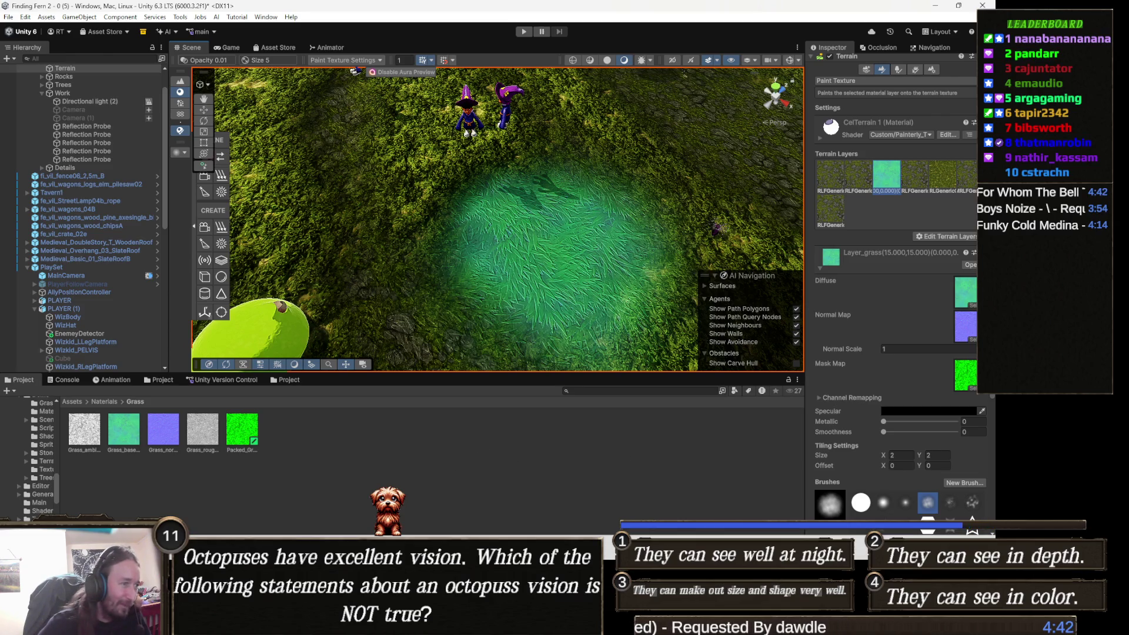
{"action": "key", "text": "alt+Tab"}
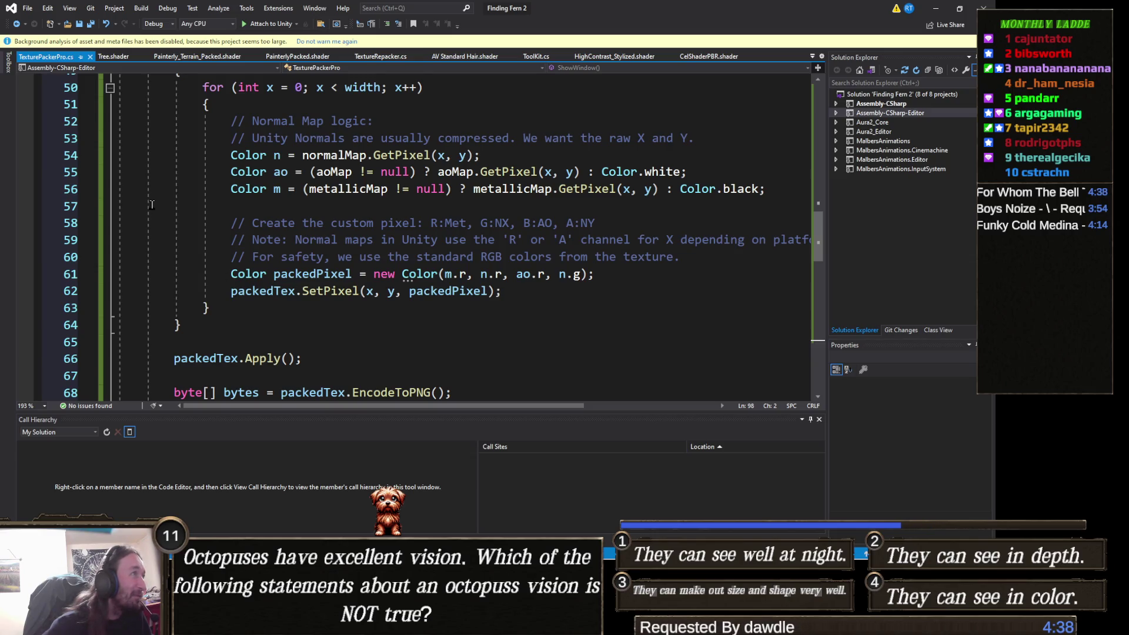
- Look through the Tree.shader, TexturePackerPro.cs and Painterly_Terrain_Packed.shader tabs, then return to Unity
{"action": "left_click", "coordinate": [113, 56]}
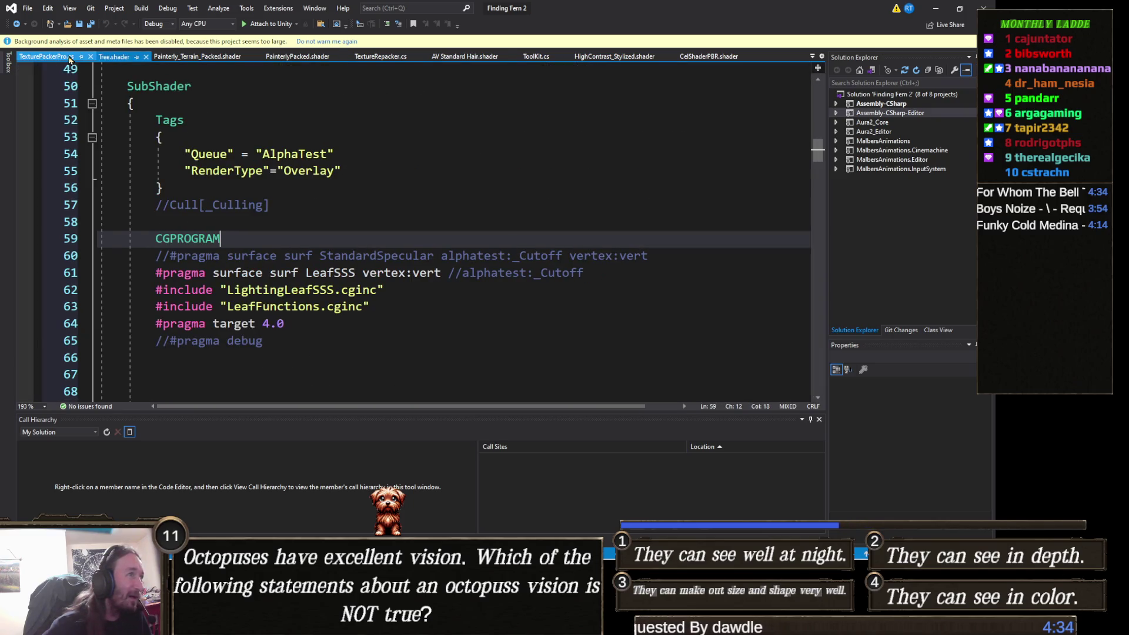
{"action": "left_click", "coordinate": [68, 57]}
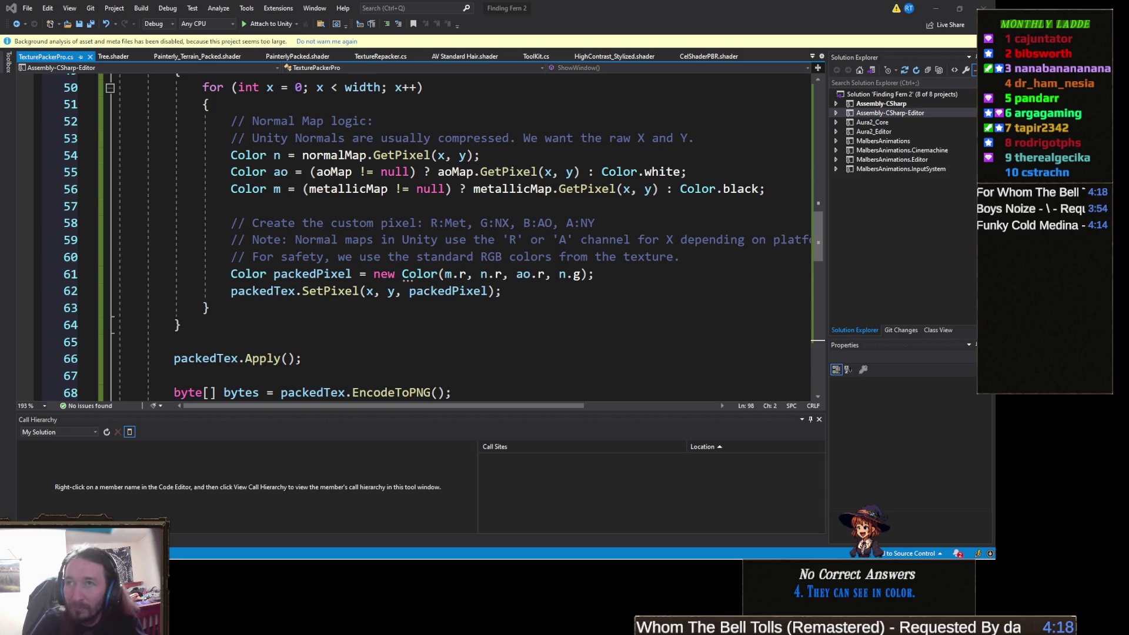
{"action": "scroll", "coordinate": [329, 279], "scroll_direction": "up", "scroll_amount": 16}
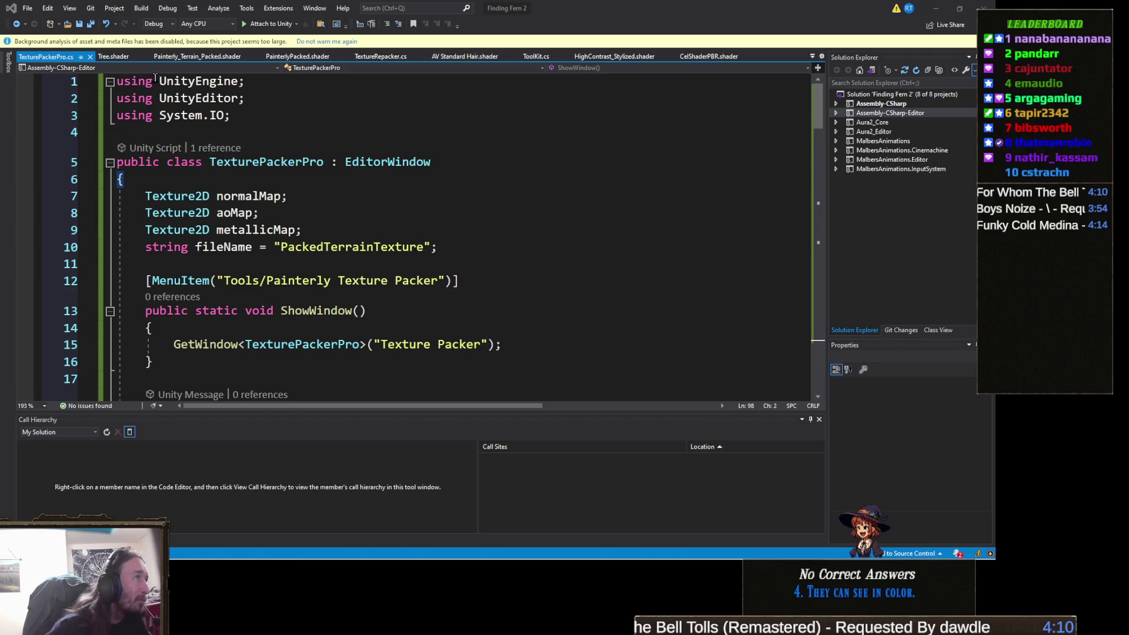
{"action": "left_click", "coordinate": [167, 57]}
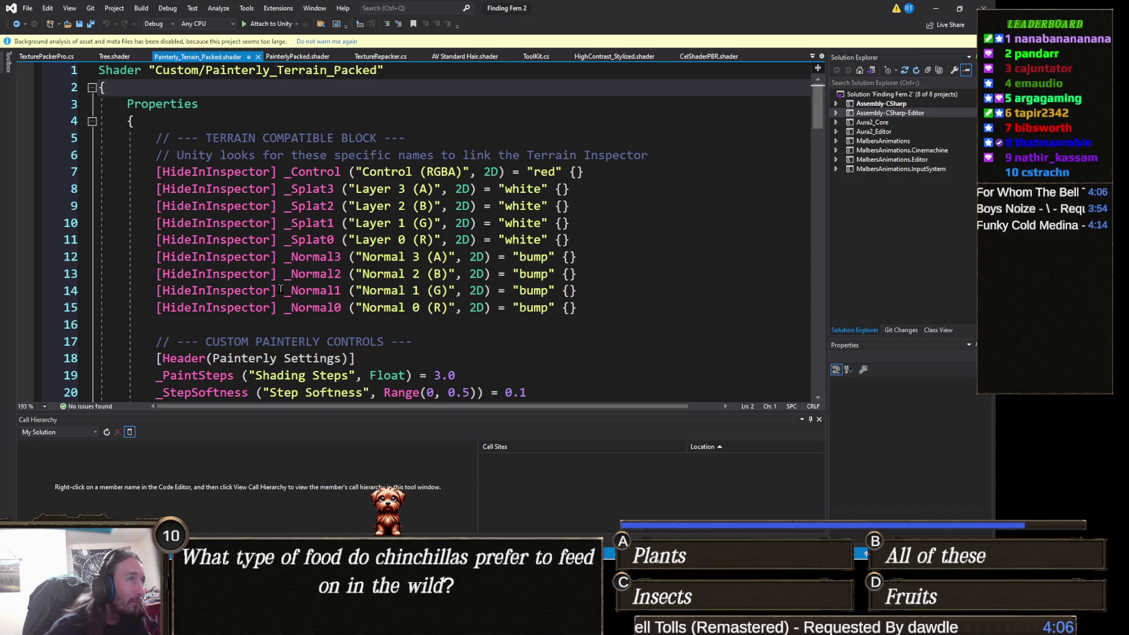
{"action": "left_click", "coordinate": [936, 9]}
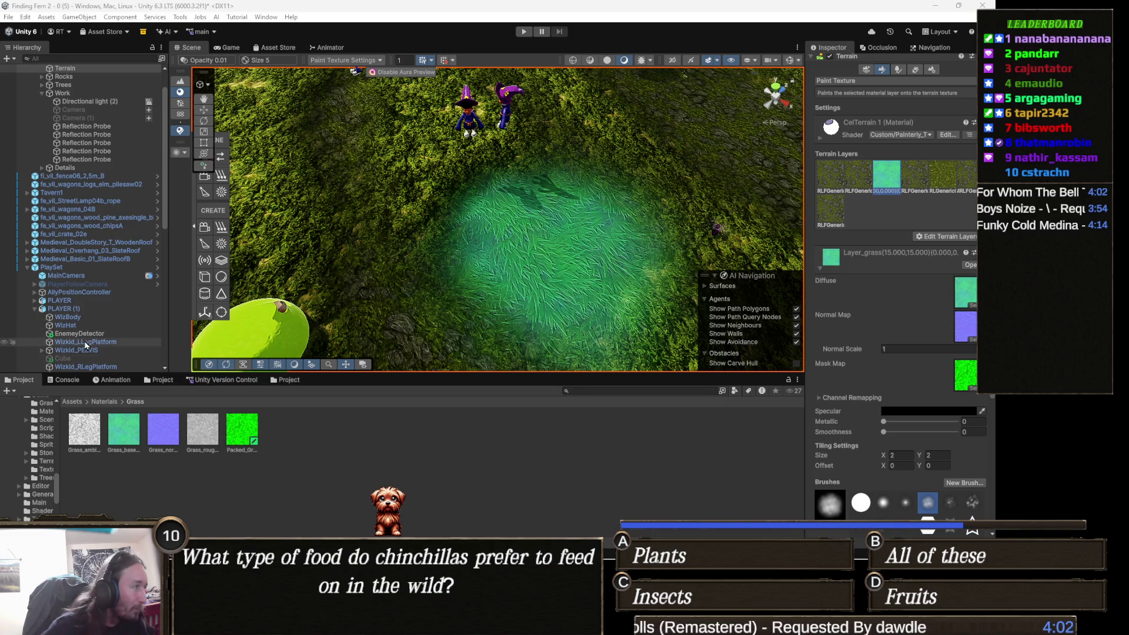
- Show the Unity Console log, then bring Visual Studio back to the front
{"action": "left_click", "coordinate": [67, 380]}
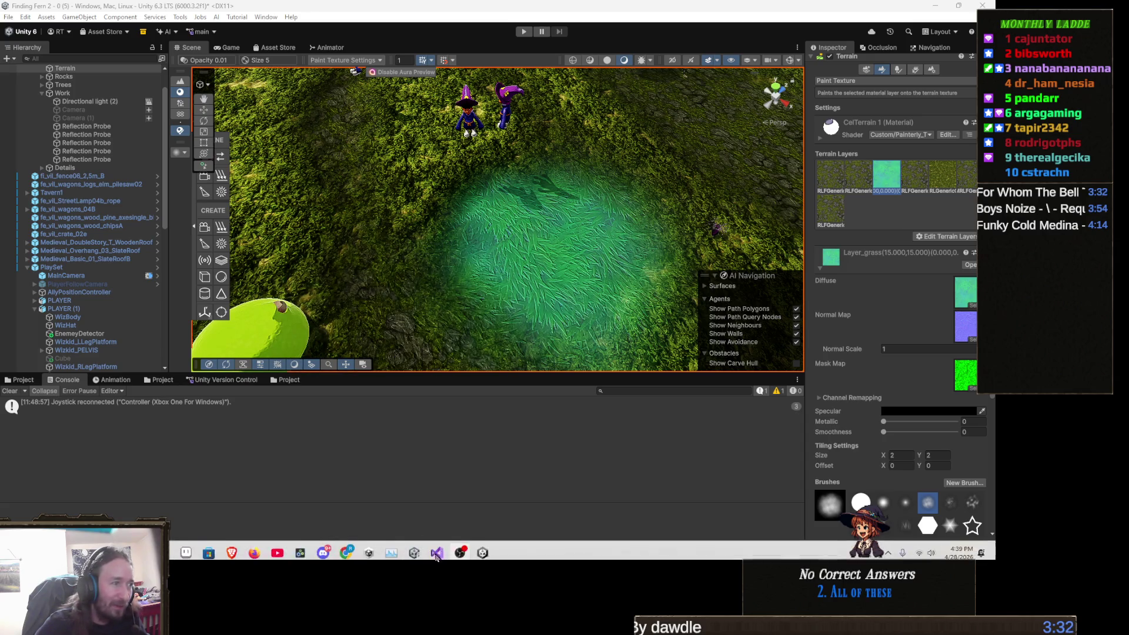
{"action": "left_click", "coordinate": [436, 556]}
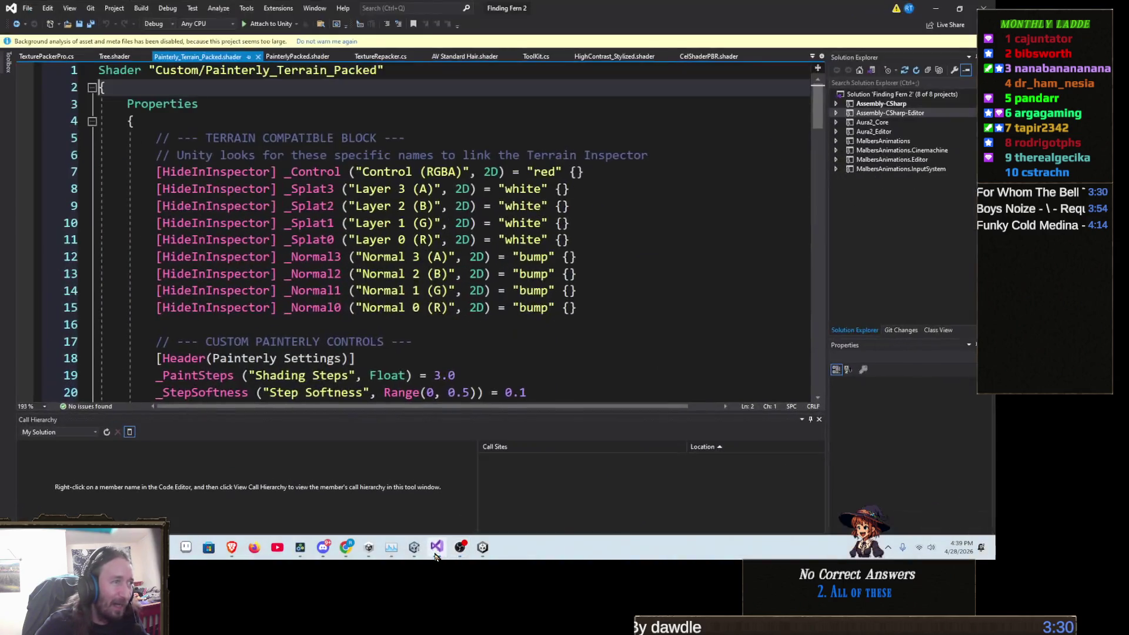
- Fold the outer block of the Painterly_Terrain_Packed shader code
{"action": "scroll", "coordinate": [499, 270], "scroll_direction": "down", "scroll_amount": 6}
{"action": "scroll", "coordinate": [499, 270], "scroll_direction": "down", "scroll_amount": 20}
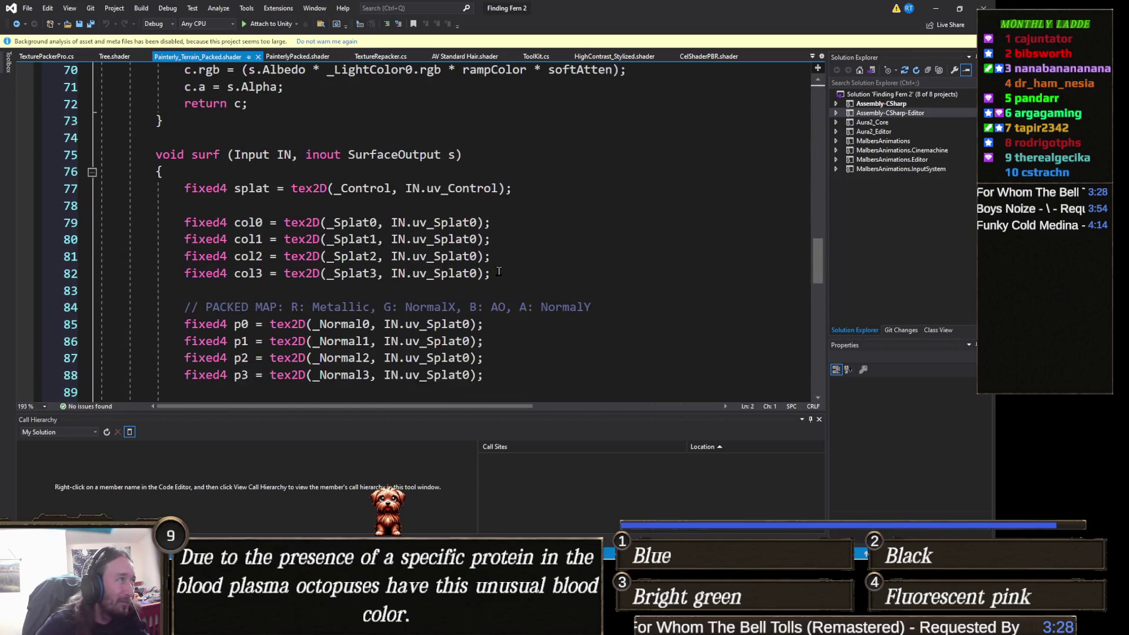
{"action": "scroll", "coordinate": [495, 266], "scroll_direction": "up", "scroll_amount": 5}
{"action": "left_click", "coordinate": [495, 266]}
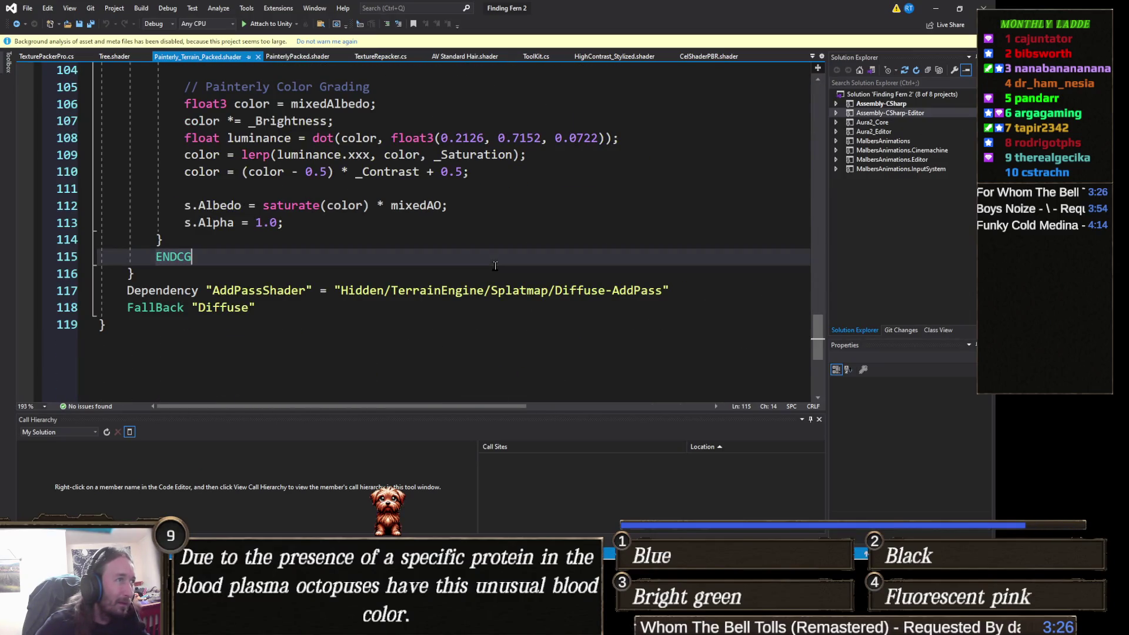
{"action": "key", "text": "ctrl+a"}
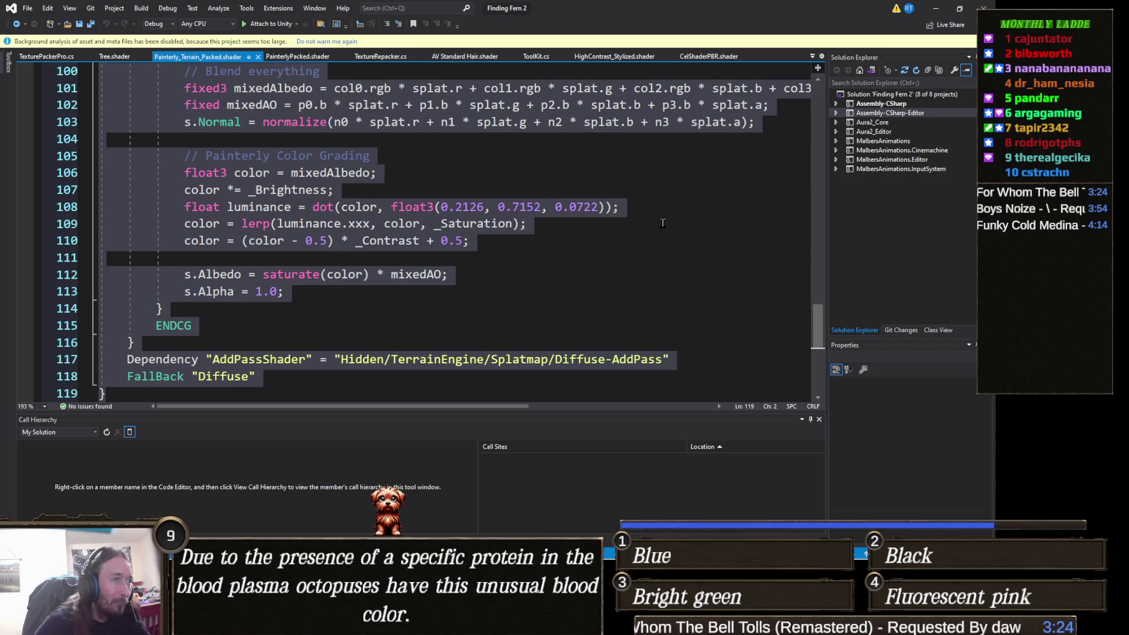
{"action": "scroll", "coordinate": [377, 239], "scroll_direction": "up", "scroll_amount": 20}
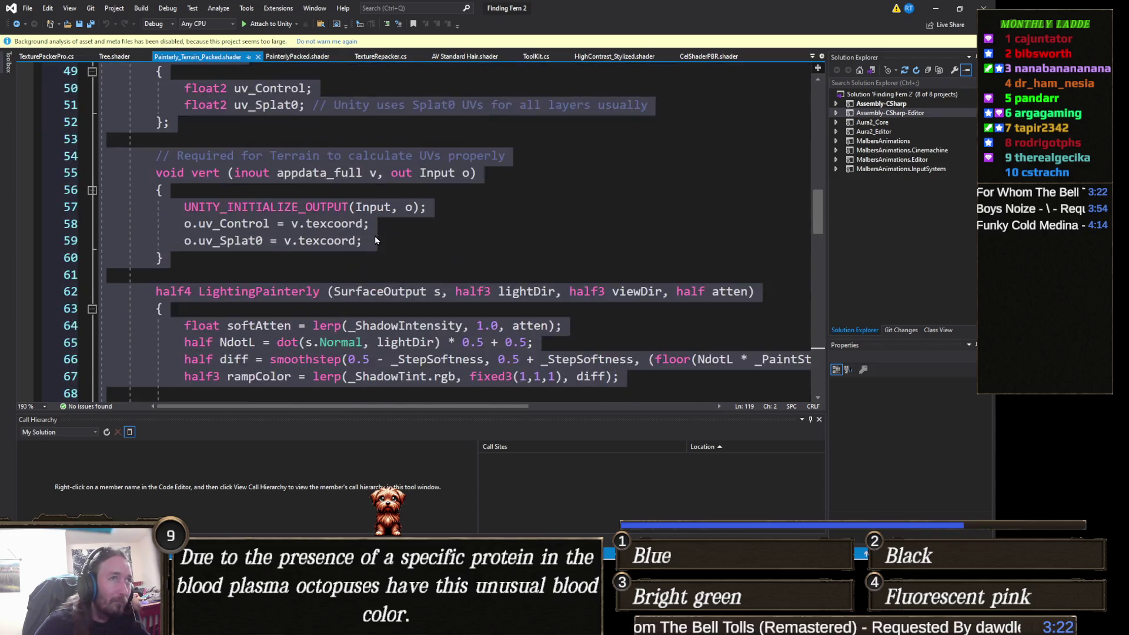
{"action": "scroll", "coordinate": [377, 239], "scroll_direction": "up", "scroll_amount": 2}
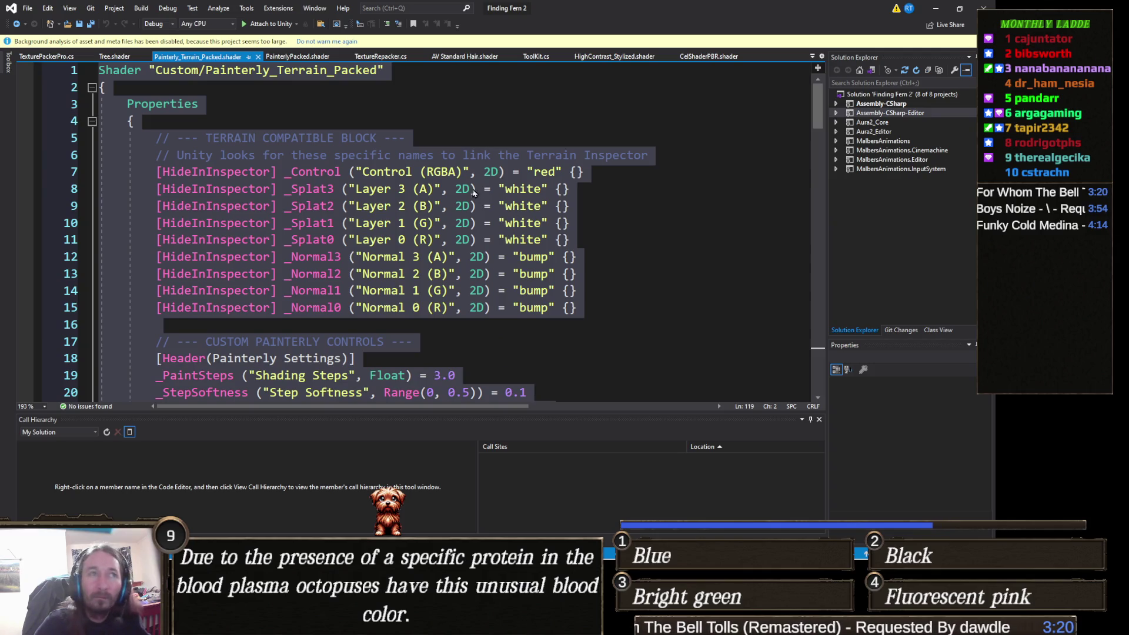
{"action": "left_click", "coordinate": [164, 109]}
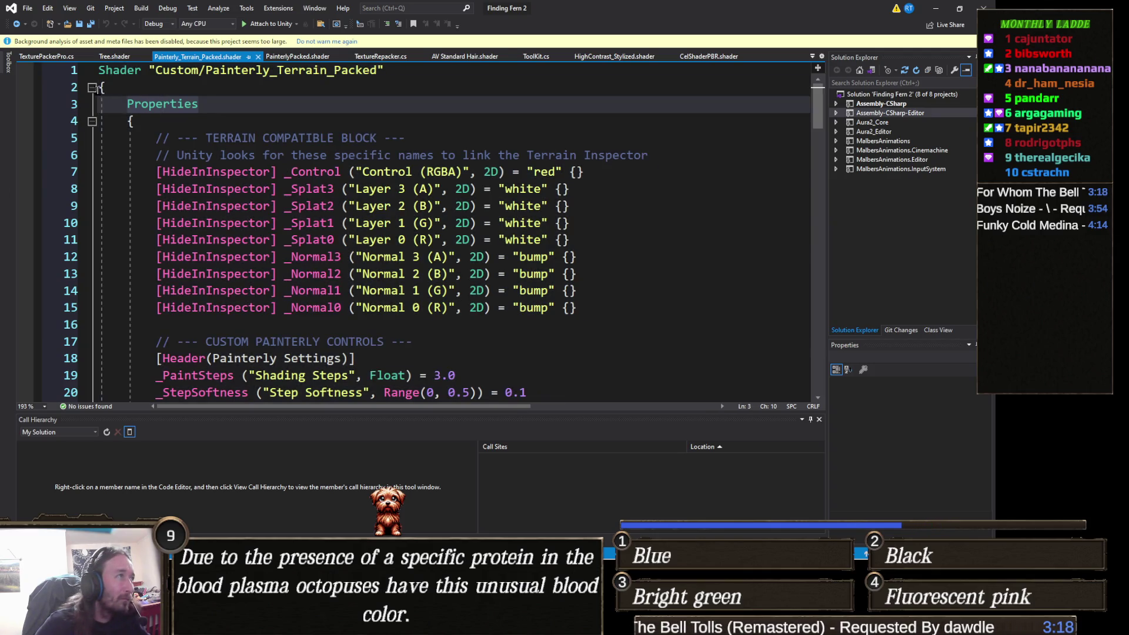
{"action": "left_click", "coordinate": [91, 87]}
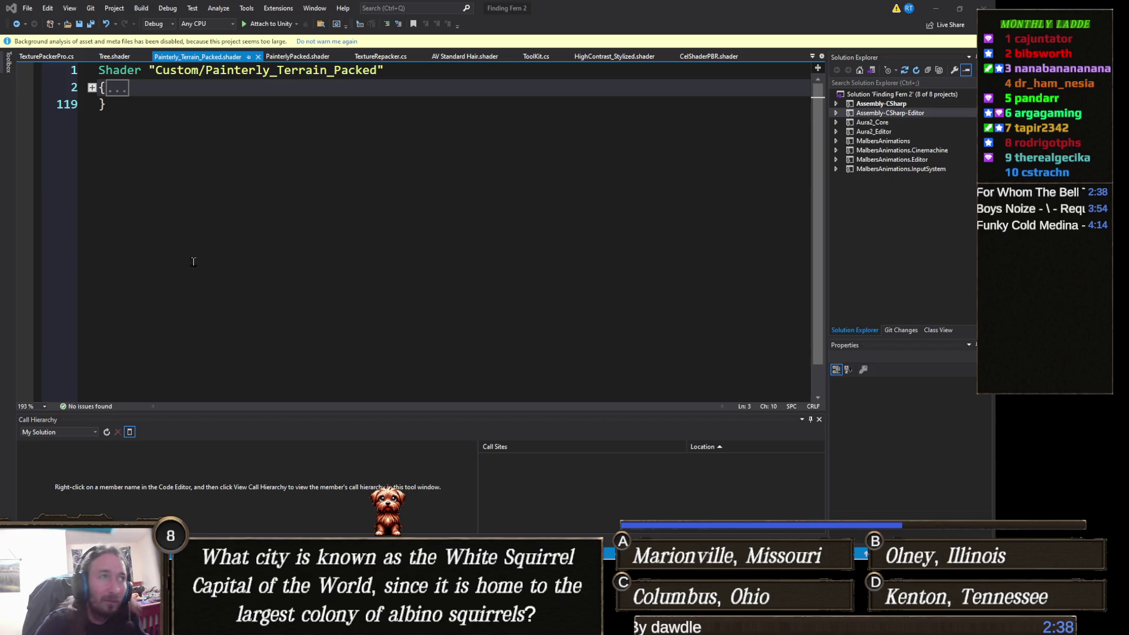
- Paste the tiled shader over the folded body, delete the duplicate Painterly_Terrain_Tiled name line, and save
{"action": "left_click_drag", "start_coordinate": [117, 122], "coordinate": [61, 90]}
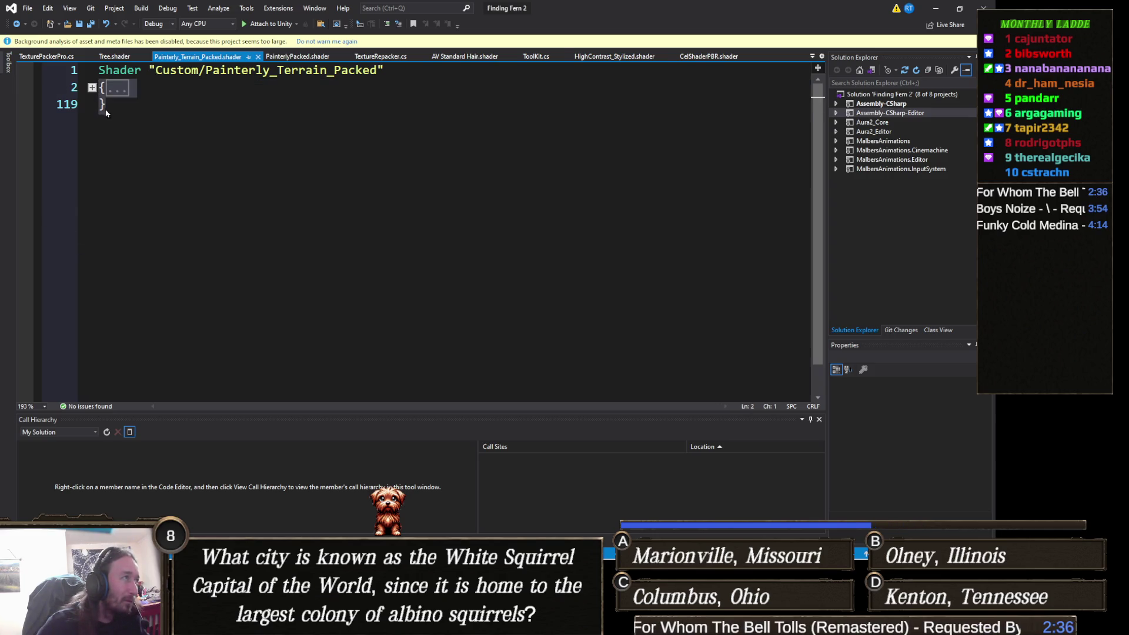
{"action": "key", "text": "ctrl+v"}
{"action": "scroll", "coordinate": [238, 160], "scroll_direction": "up", "scroll_amount": 20}
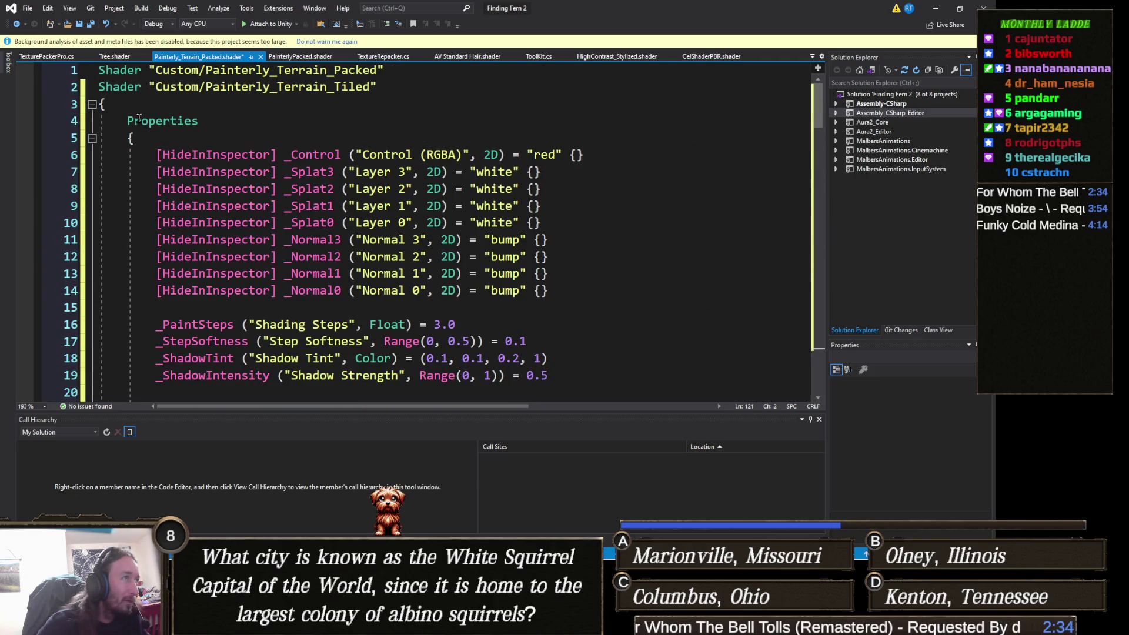
{"action": "left_click", "coordinate": [66, 90]}
{"action": "key", "text": "Delete"}
{"action": "key", "text": "ctrl+s"}
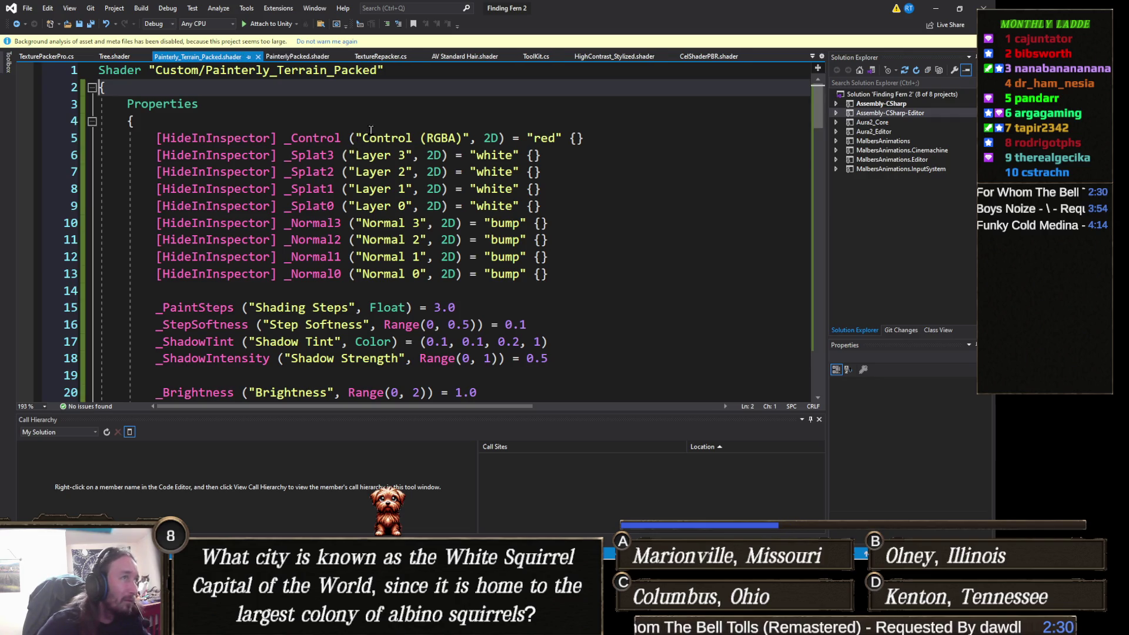
{"action": "left_click", "coordinate": [937, 8]}
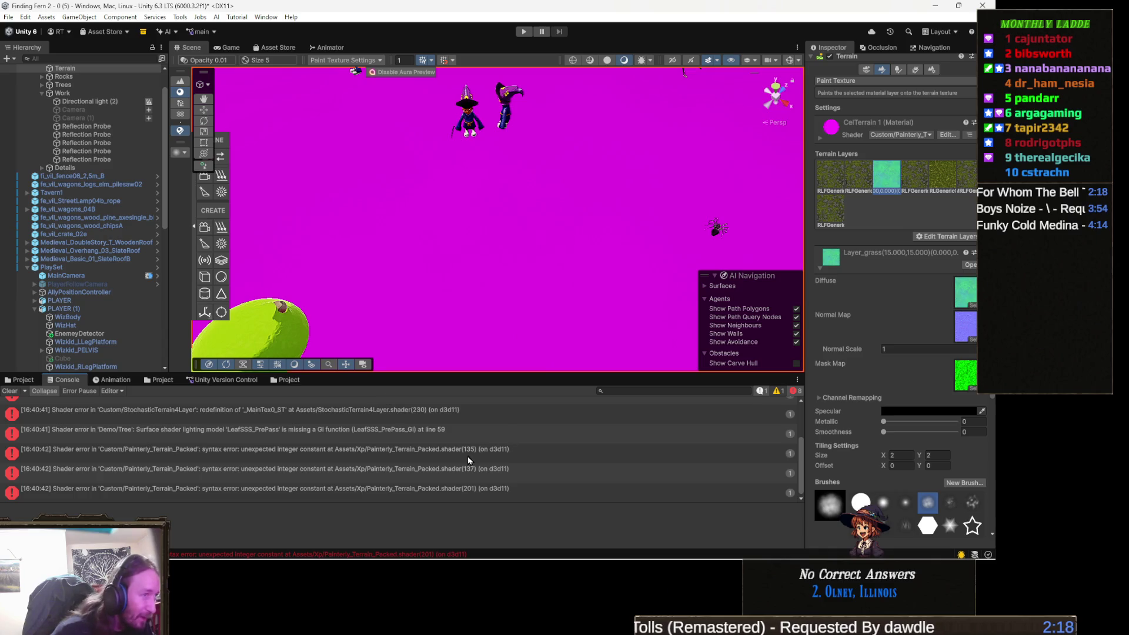
- Open the details of the Painterly_Terrain_Packed syntax error at line 135 in the Console
{"action": "scroll", "coordinate": [306, 452], "scroll_direction": "up", "scroll_amount": 3}
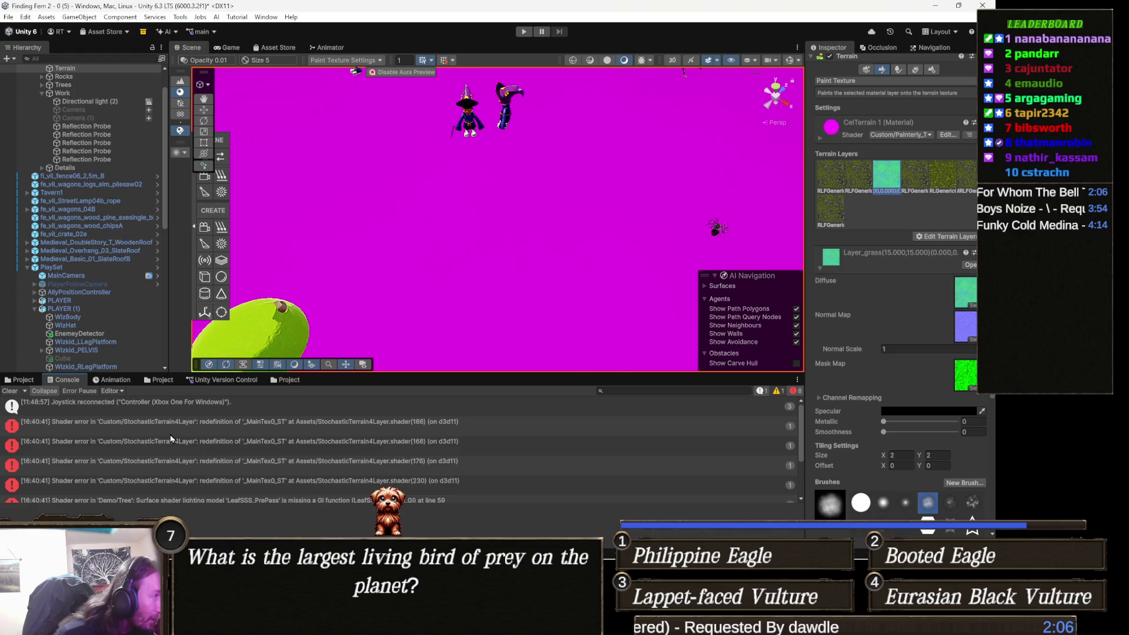
{"action": "scroll", "coordinate": [181, 433], "scroll_direction": "down", "scroll_amount": 2}
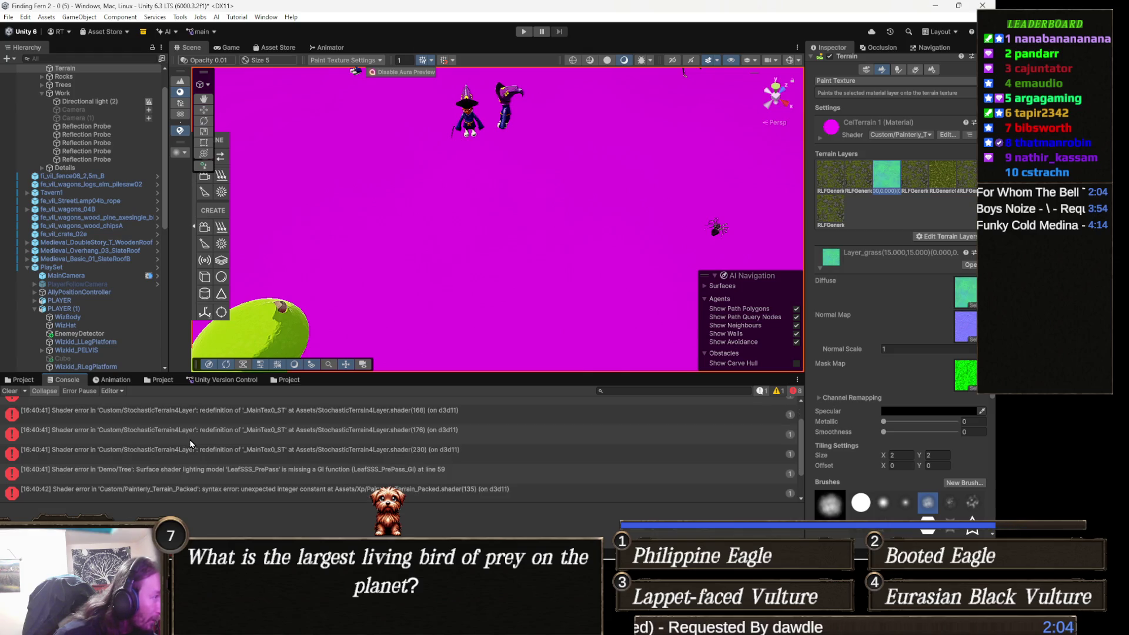
{"action": "scroll", "coordinate": [190, 440], "scroll_direction": "down", "scroll_amount": 1}
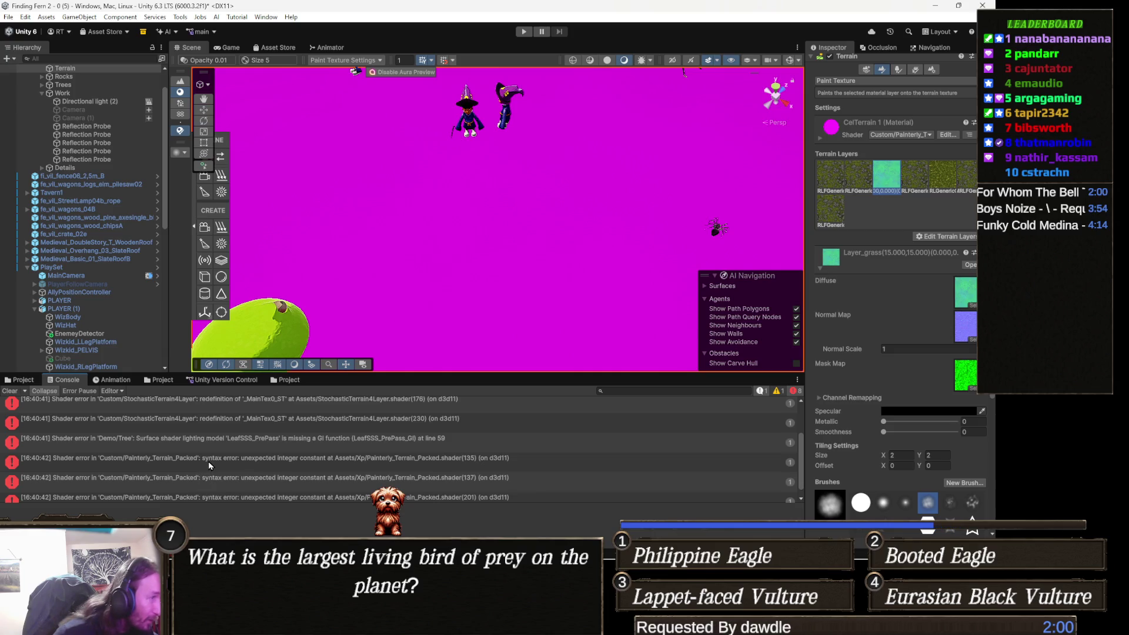
{"action": "left_click", "coordinate": [208, 461]}
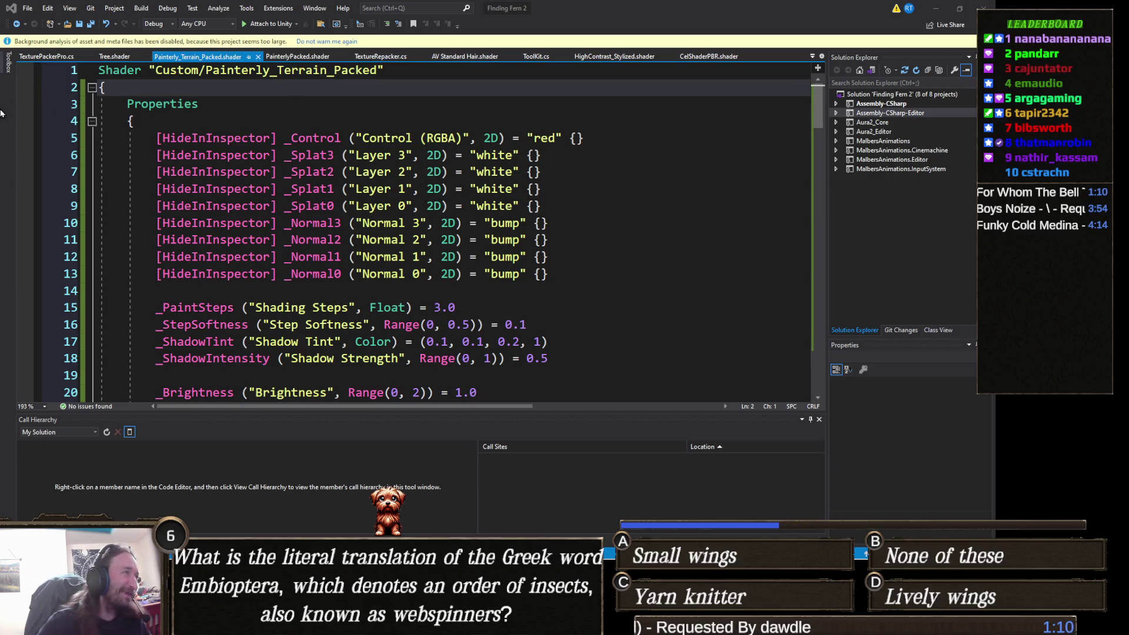
- Paste the fixed shader code over the folded body, delete the duplicate Tiled_Fixed name line, and save
{"action": "left_click", "coordinate": [92, 87]}
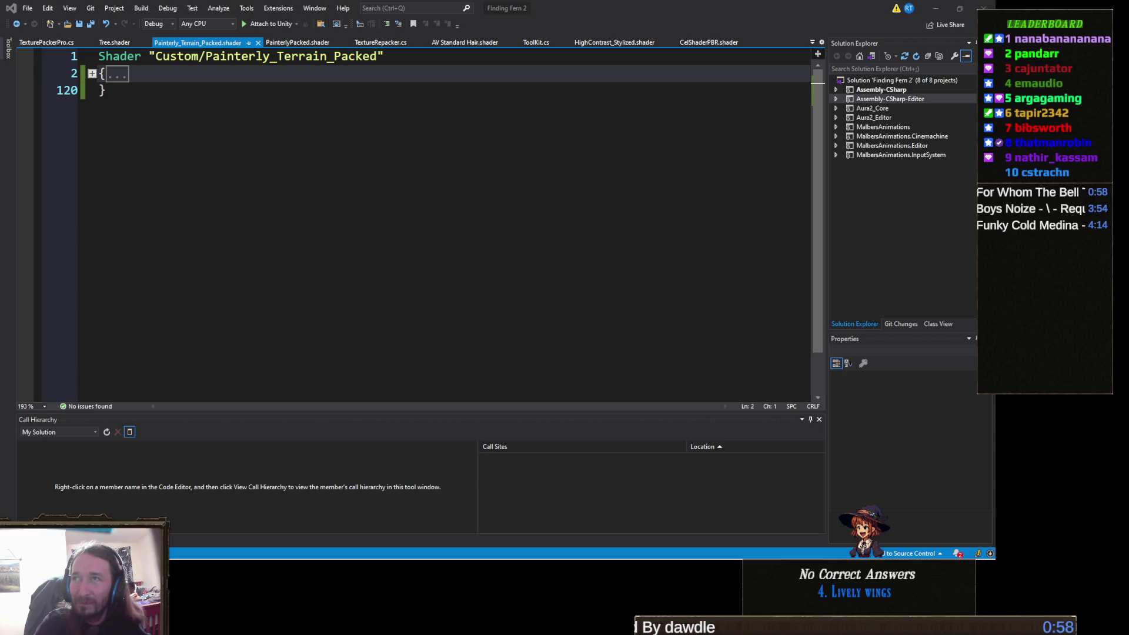
{"action": "key", "text": "ctrl+a"}
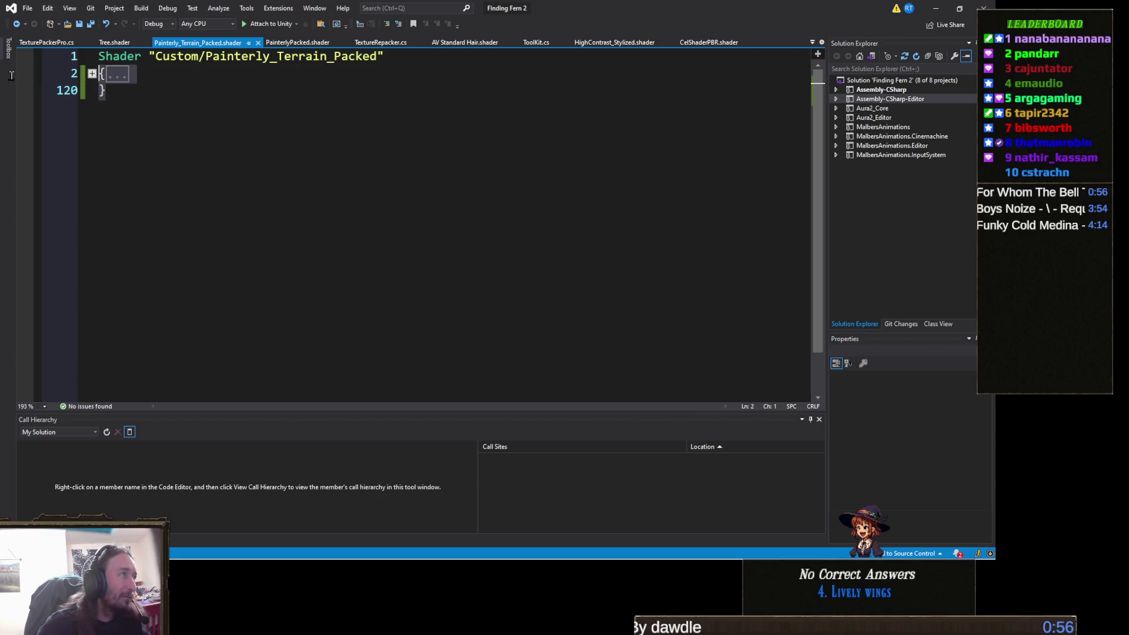
{"action": "key", "text": "ctrl+v"}
{"action": "scroll", "coordinate": [103, 87], "scroll_direction": "up", "scroll_amount": 20}
{"action": "scroll", "coordinate": [102, 87], "scroll_direction": "up", "scroll_amount": 6}
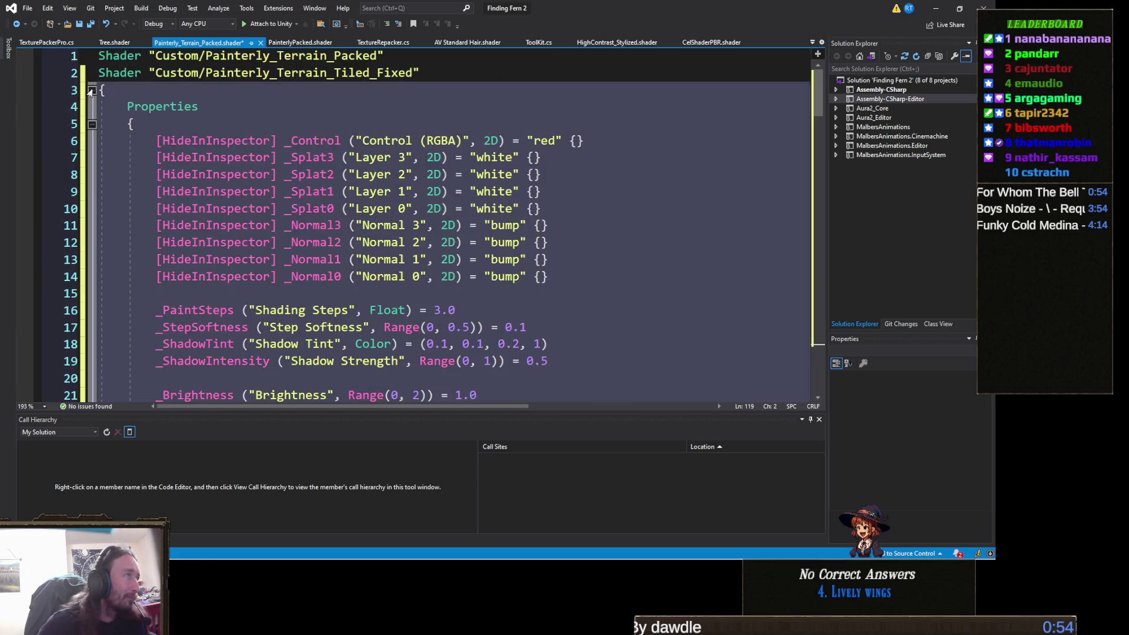
{"action": "left_click", "coordinate": [75, 73]}
{"action": "key", "text": "Delete"}
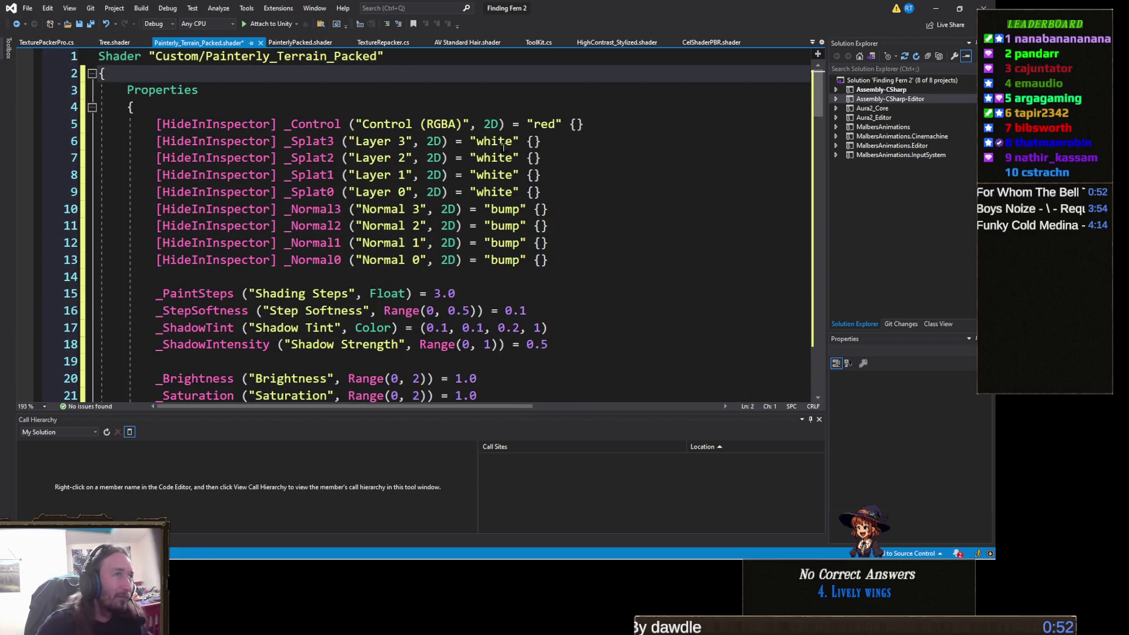
{"action": "key", "text": "ctrl+s"}
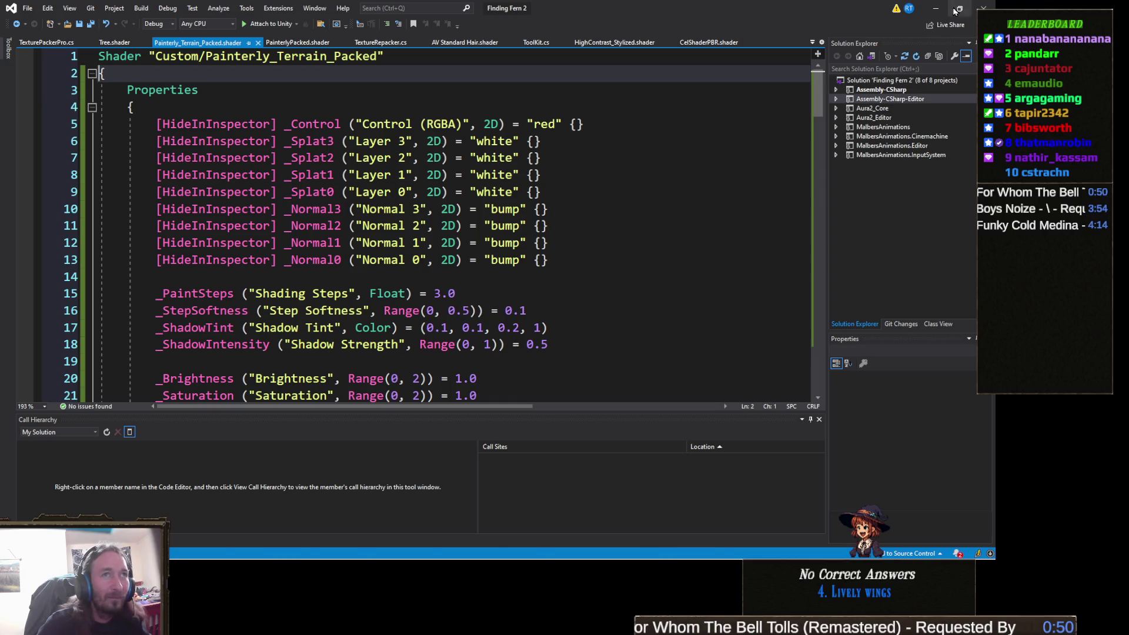
{"action": "left_click", "coordinate": [936, 8]}
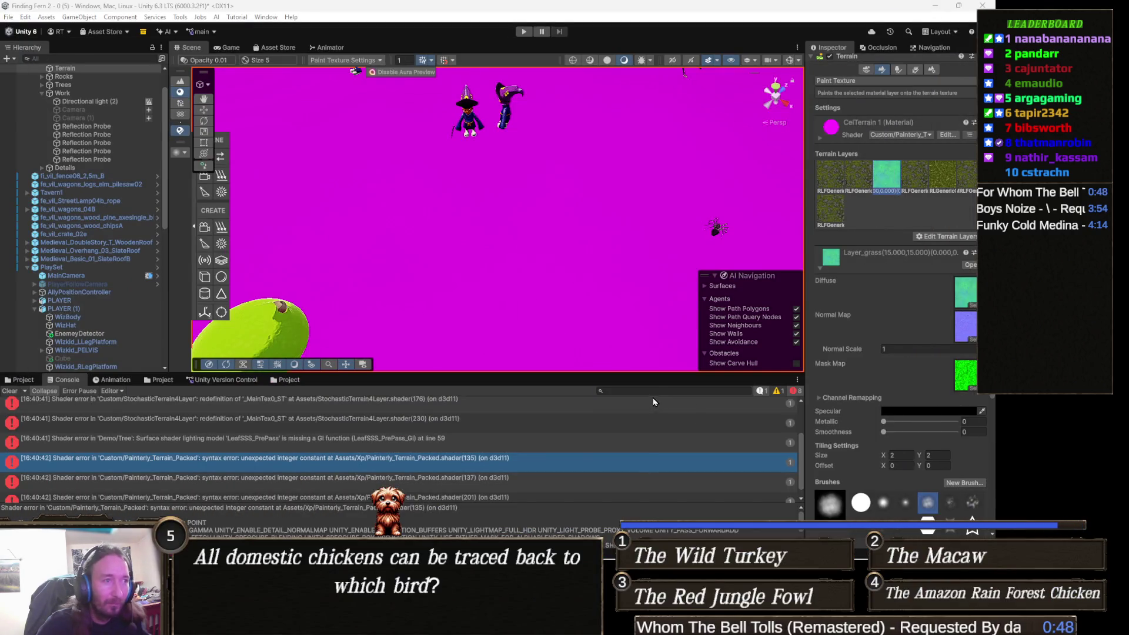
- Orbit the Scene view to check that the terrain now renders with green painterly grass shading
{"action": "mouse_move", "coordinate": [474, 227]}
{"action": "left_mouse_down"}
{"action": "mouse_move", "coordinate": [353, 130]}
{"action": "mouse_move", "coordinate": [447, 304]}
{"action": "left_mouse_up"}
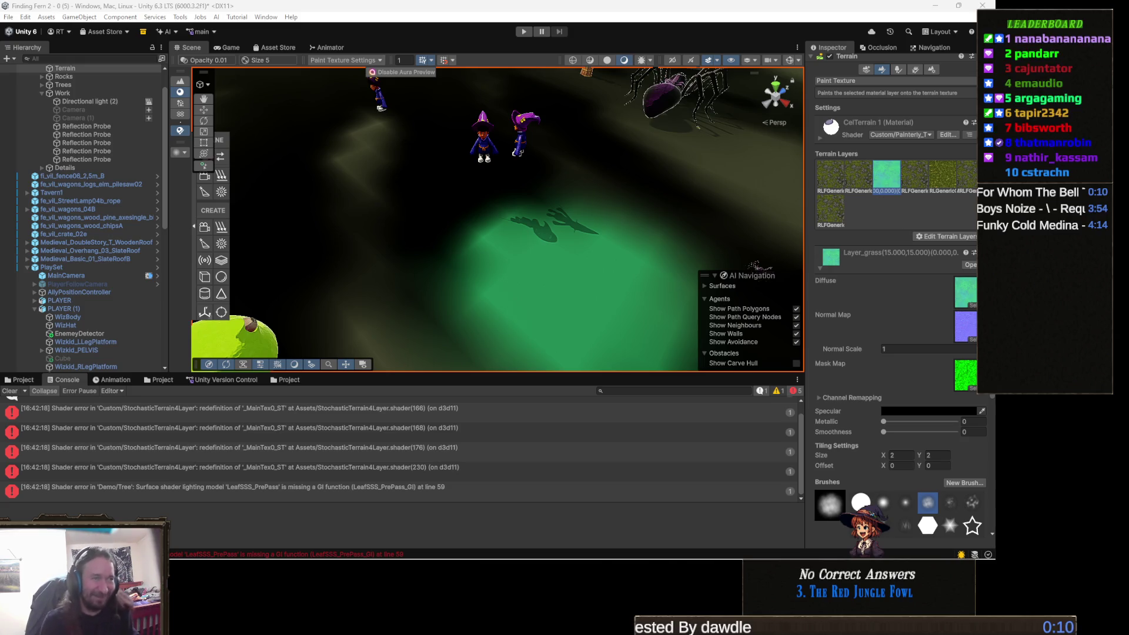
{"action": "mouse_move", "coordinate": [479, 277]}
{"action": "left_mouse_down"}
{"action": "mouse_move", "coordinate": [488, 202]}
{"action": "mouse_move", "coordinate": [607, 229]}
{"action": "mouse_move", "coordinate": [593, 287]}
{"action": "mouse_move", "coordinate": [695, 210]}
{"action": "mouse_move", "coordinate": [666, 202]}
{"action": "mouse_move", "coordinate": [610, 236]}
{"action": "left_mouse_up"}
{"action": "left_click_drag", "start_coordinate": [586, 251], "coordinate": [542, 272]}
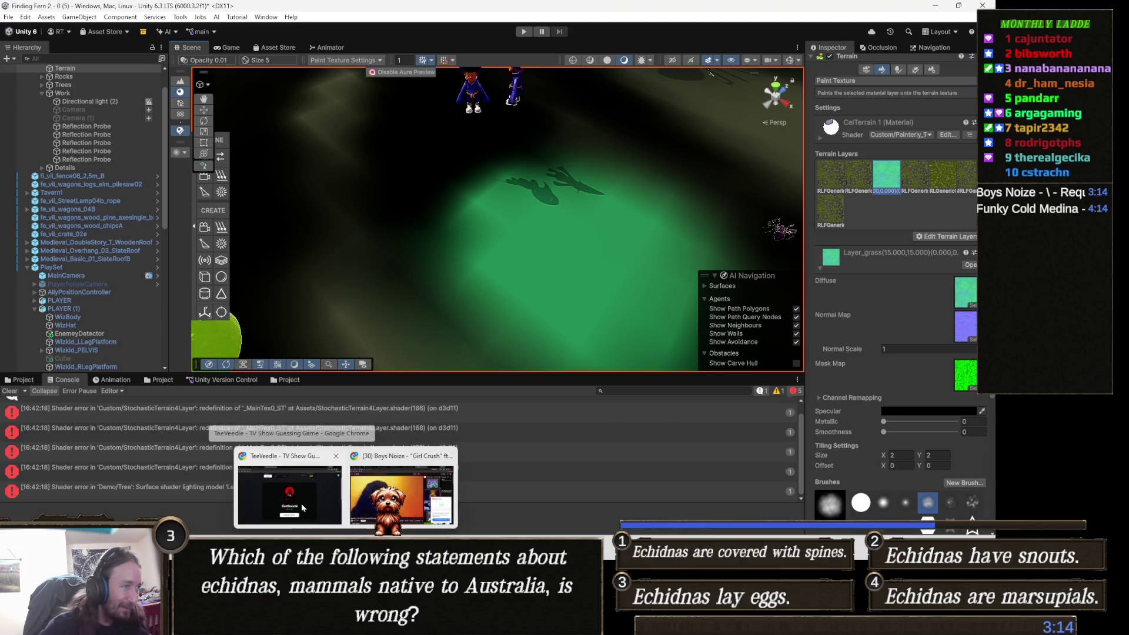
{"action": "left_click", "coordinate": [301, 504]}
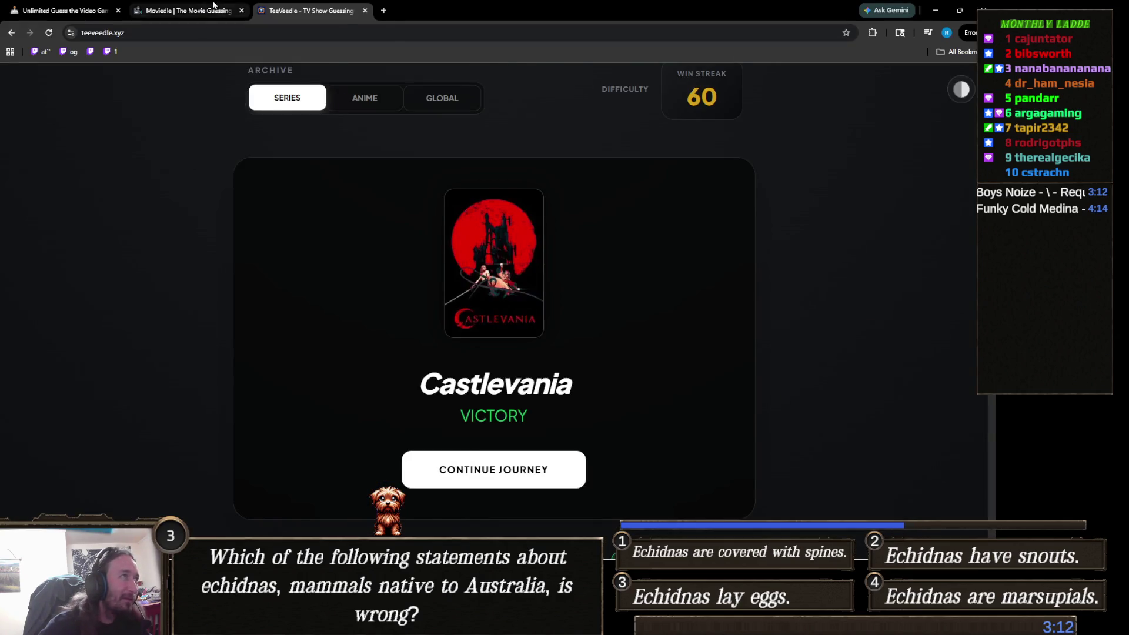
- Open the Moviemoji past-games archive, go back to February 2025, and load the February 10 puzzle
{"action": "left_click", "coordinate": [213, 10]}
{"action": "scroll", "coordinate": [360, 194], "scroll_direction": "up", "scroll_amount": 5}
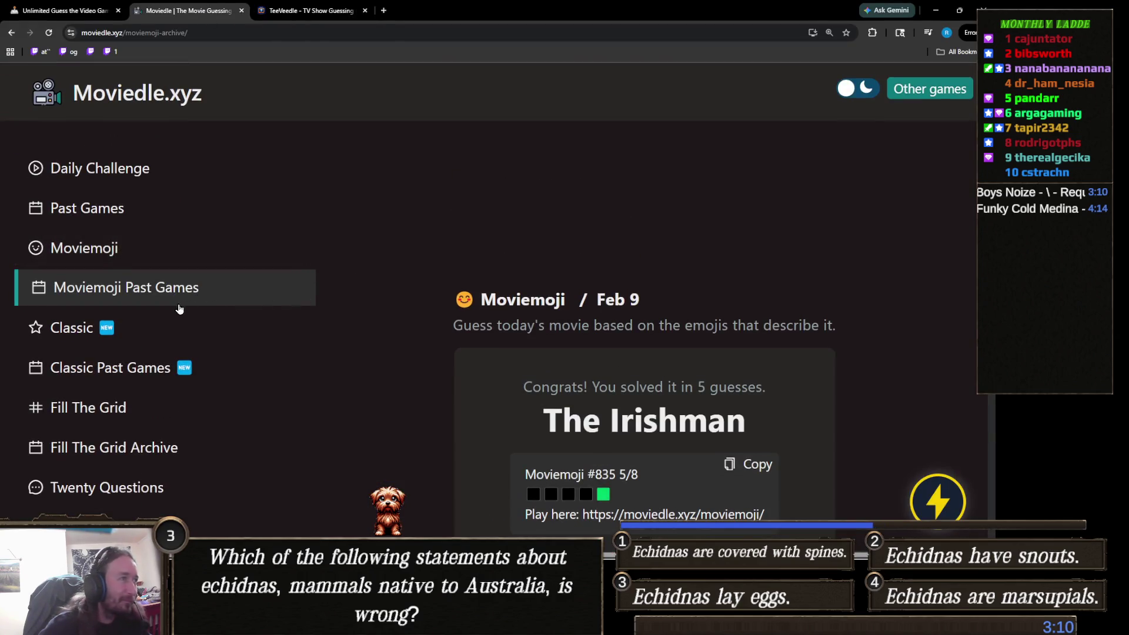
{"action": "left_click", "coordinate": [147, 296]}
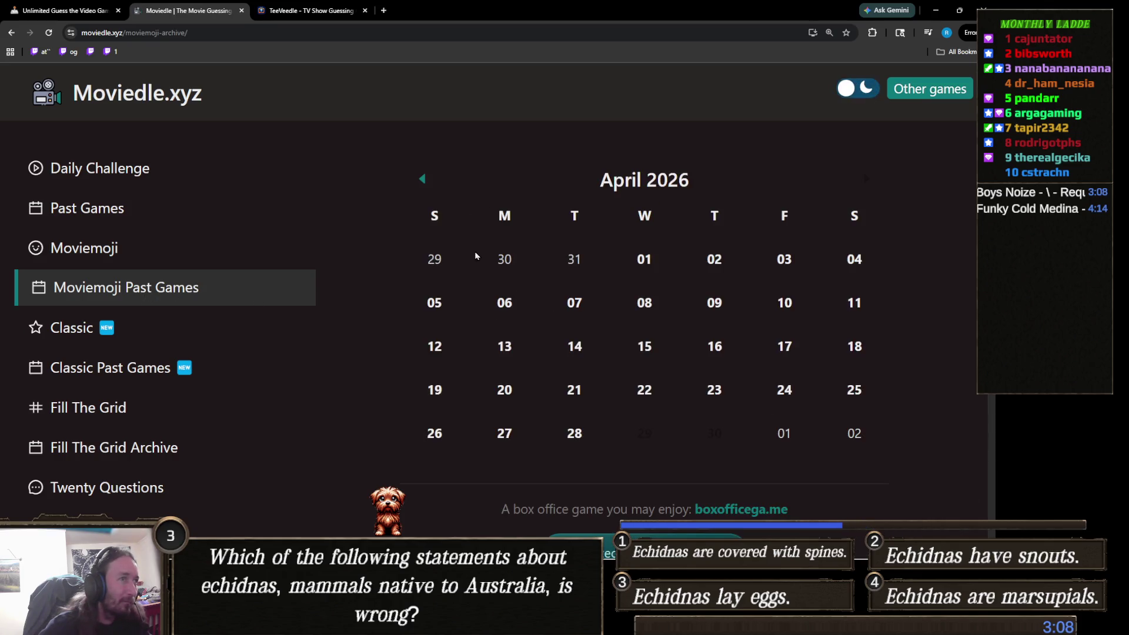
{"action": "left_click", "coordinate": [422, 178]}
{"action": "left_click", "coordinate": [423, 178]}
{"action": "left_click", "coordinate": [422, 178]}
{"action": "left_click", "coordinate": [422, 179]}
{"action": "left_click", "coordinate": [422, 179]}
{"action": "left_click", "coordinate": [423, 179]}
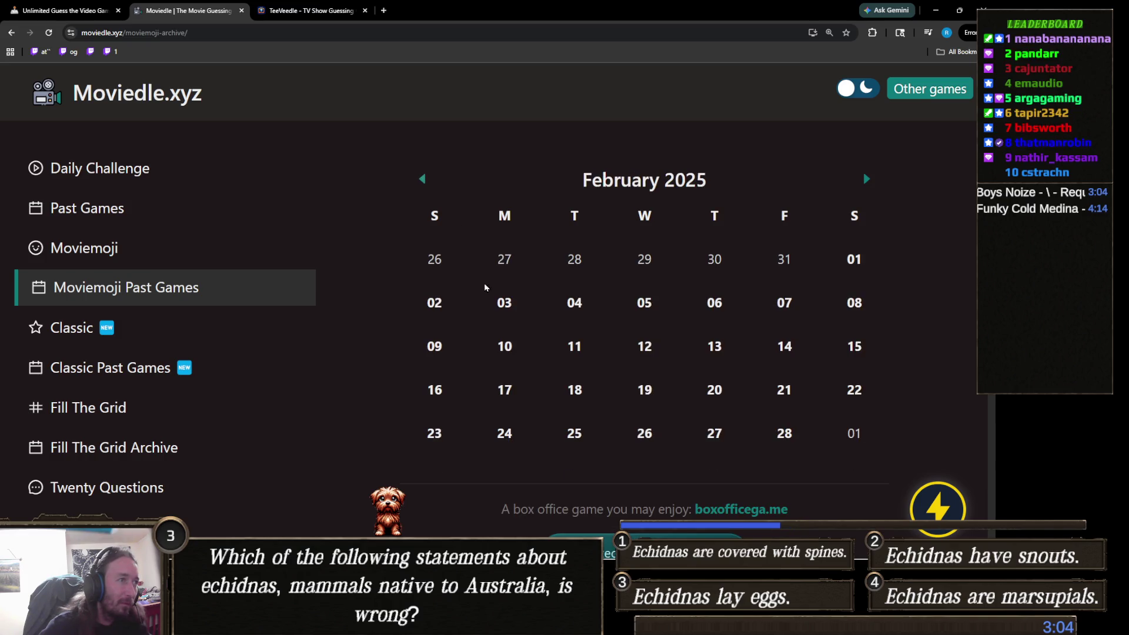
{"action": "left_click", "coordinate": [504, 346]}
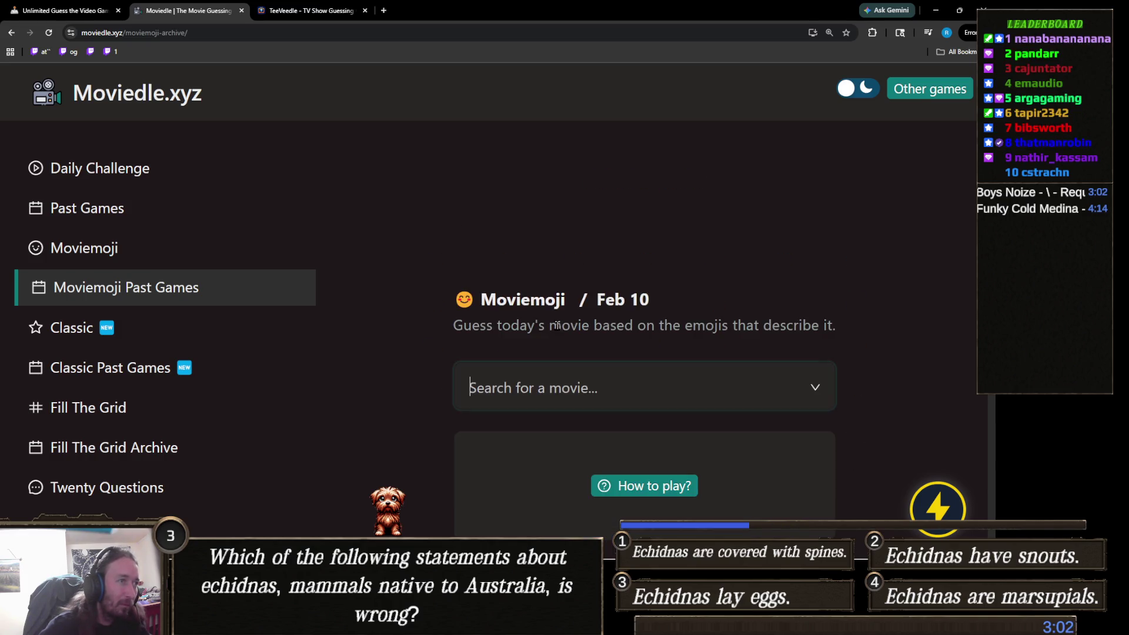
{"action": "scroll", "coordinate": [572, 313], "scroll_direction": "down", "scroll_amount": 3}
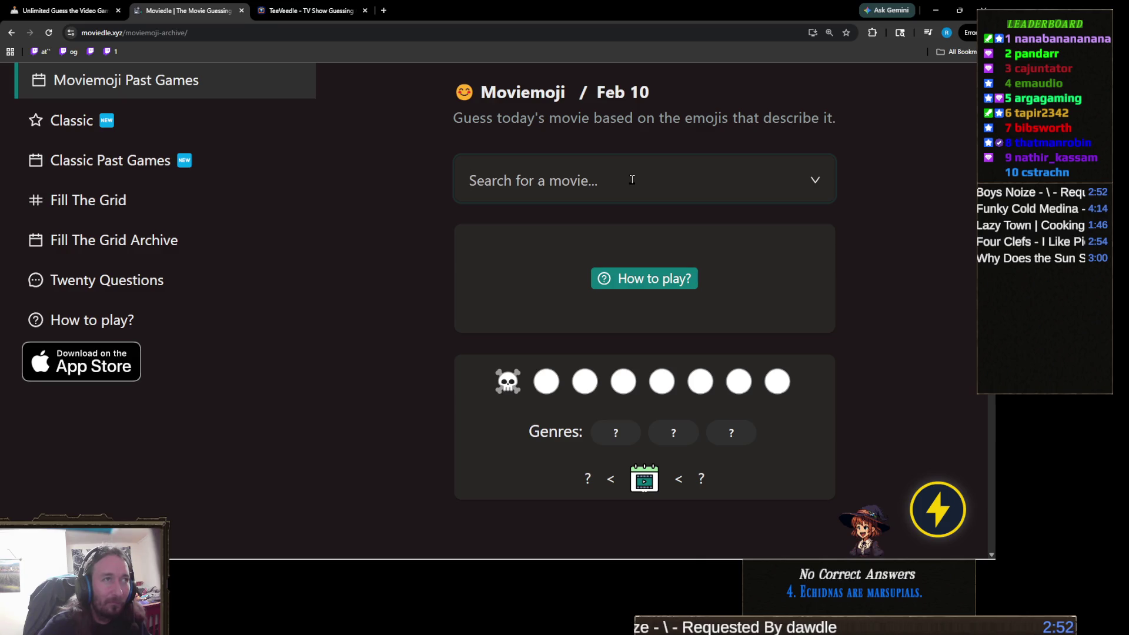
{"action": "left_click", "coordinate": [632, 179]}
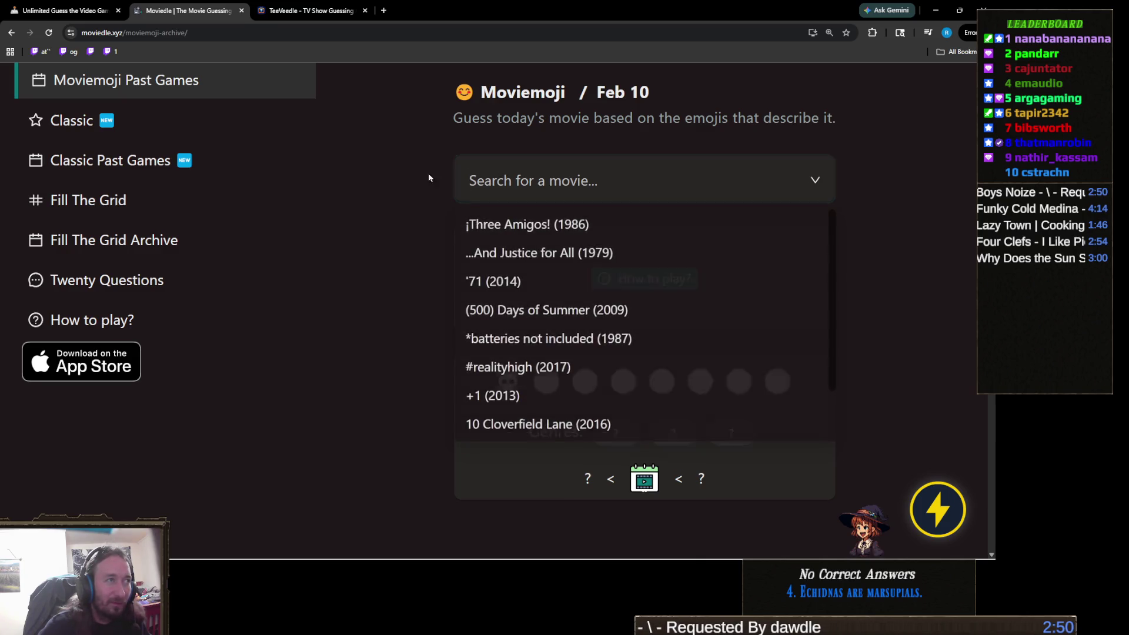
- Guess Final Destination, then Pirates of the Caribbean: Dead Men Tell No Tales
{"action": "left_click", "coordinate": [428, 173]}
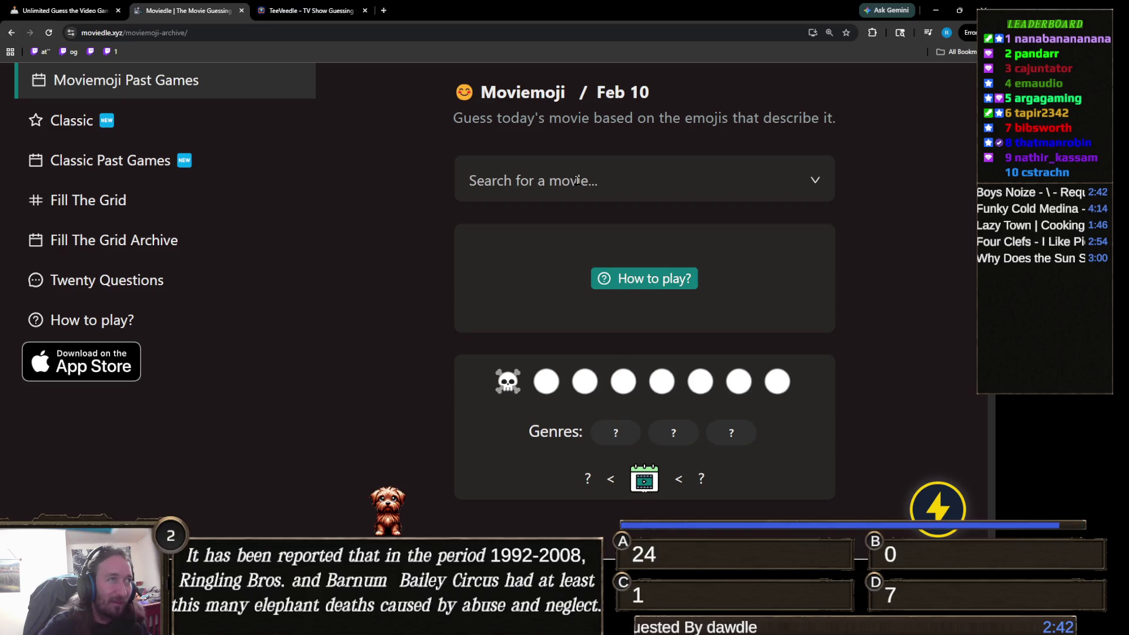
{"action": "left_click", "coordinate": [577, 181]}
{"action": "type", "text": "f"}
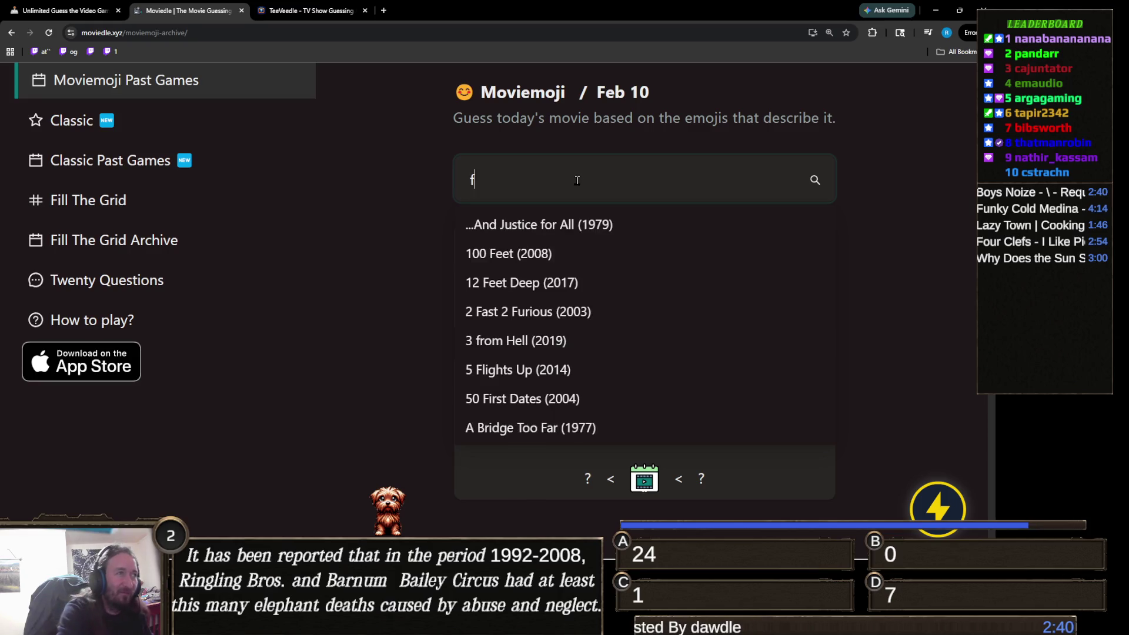
{"action": "type", "text": "inal dest"}
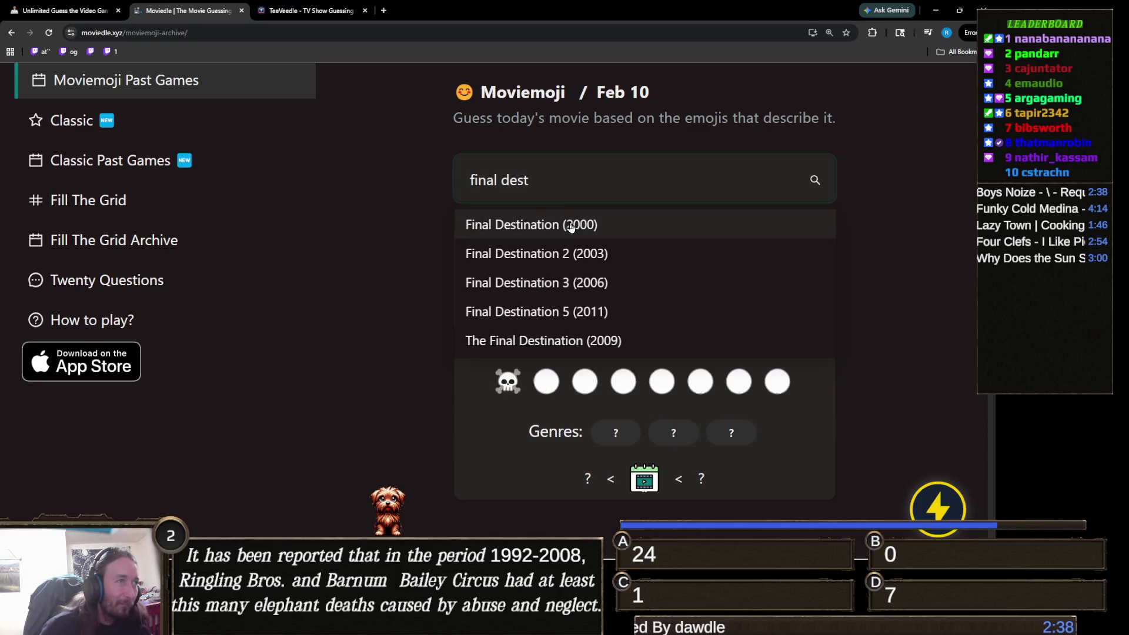
{"action": "left_click", "coordinate": [576, 224]}
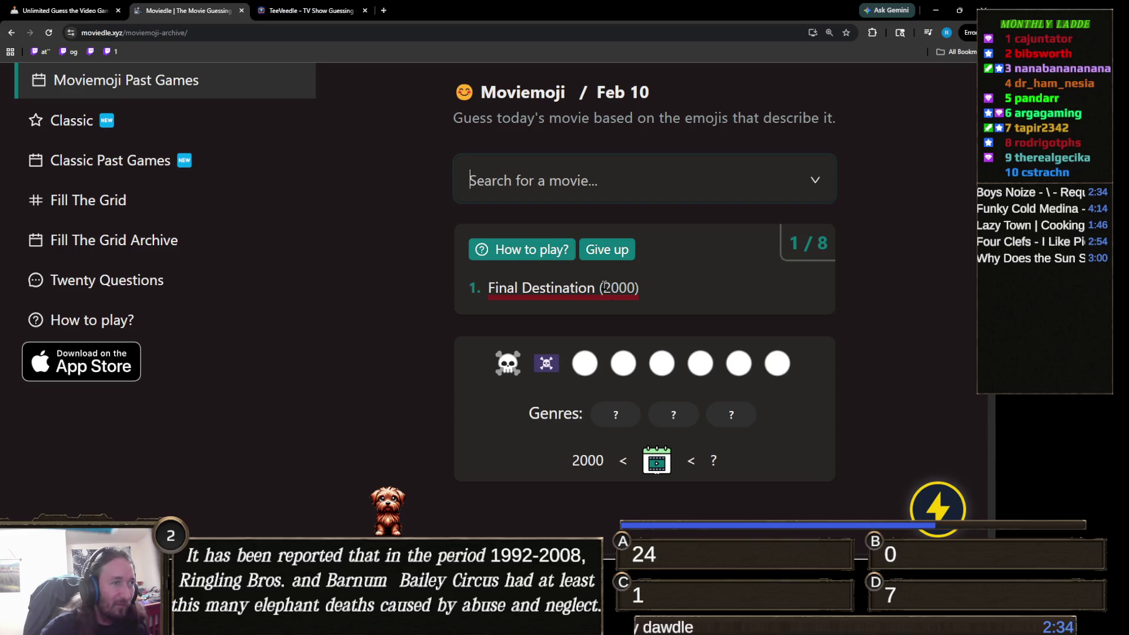
{"action": "left_click", "coordinate": [628, 194]}
{"action": "type", "text": "p"}
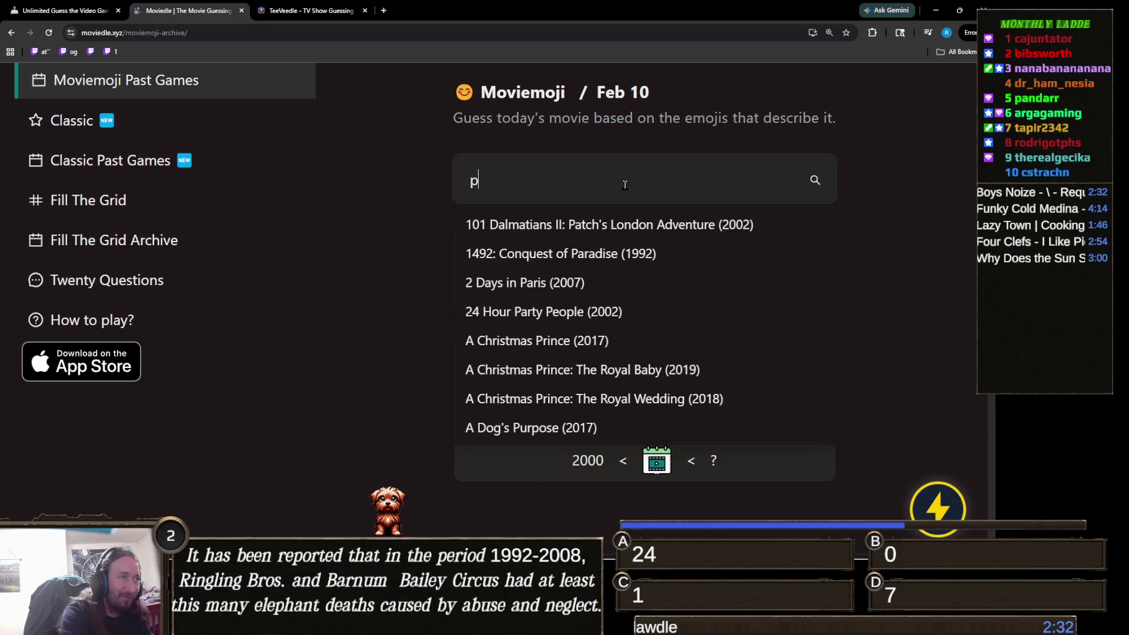
{"action": "type", "text": "irates of the"}
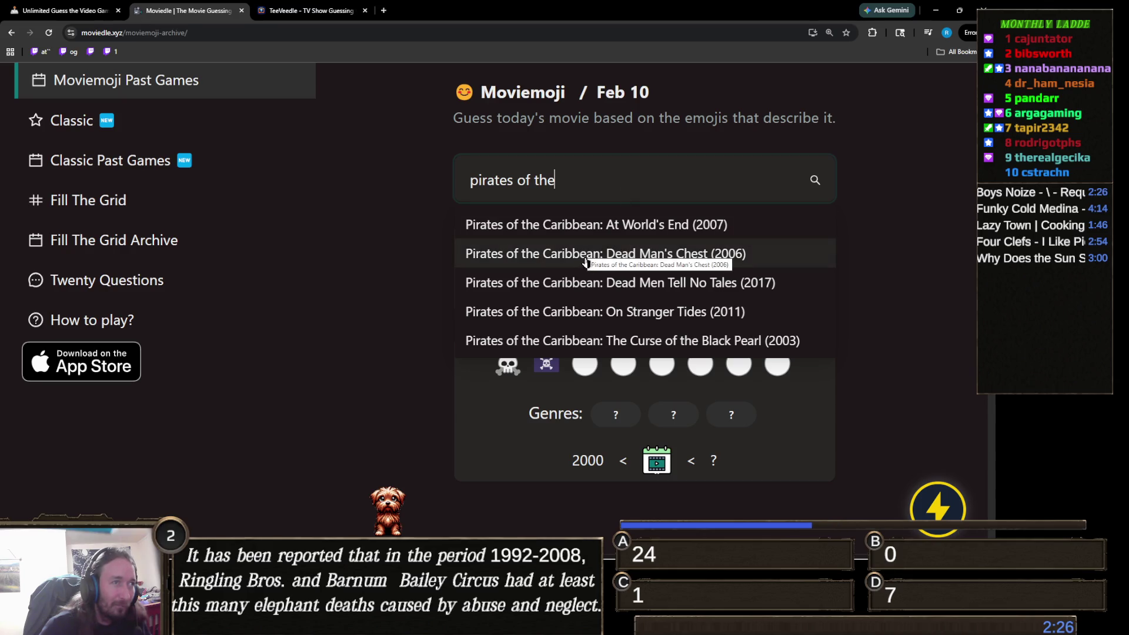
{"action": "left_click", "coordinate": [607, 287]}
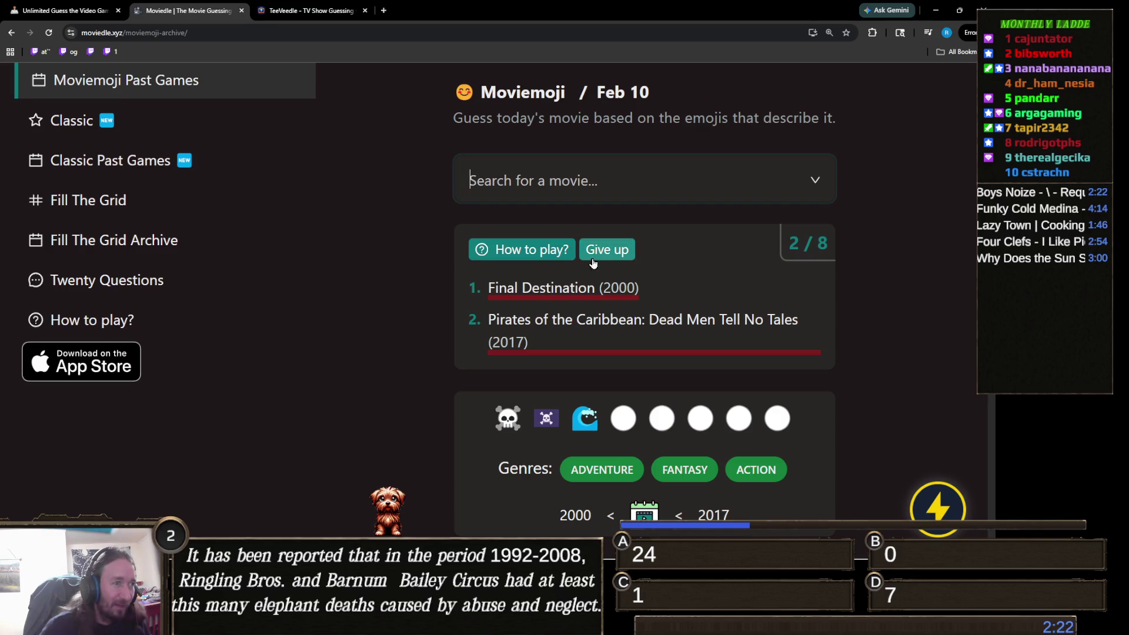
- Solve it with Pirates of the Caribbean: Dead Man's Chest, then start a new TeeVeedle show puzzle
{"action": "left_click", "coordinate": [637, 183]}
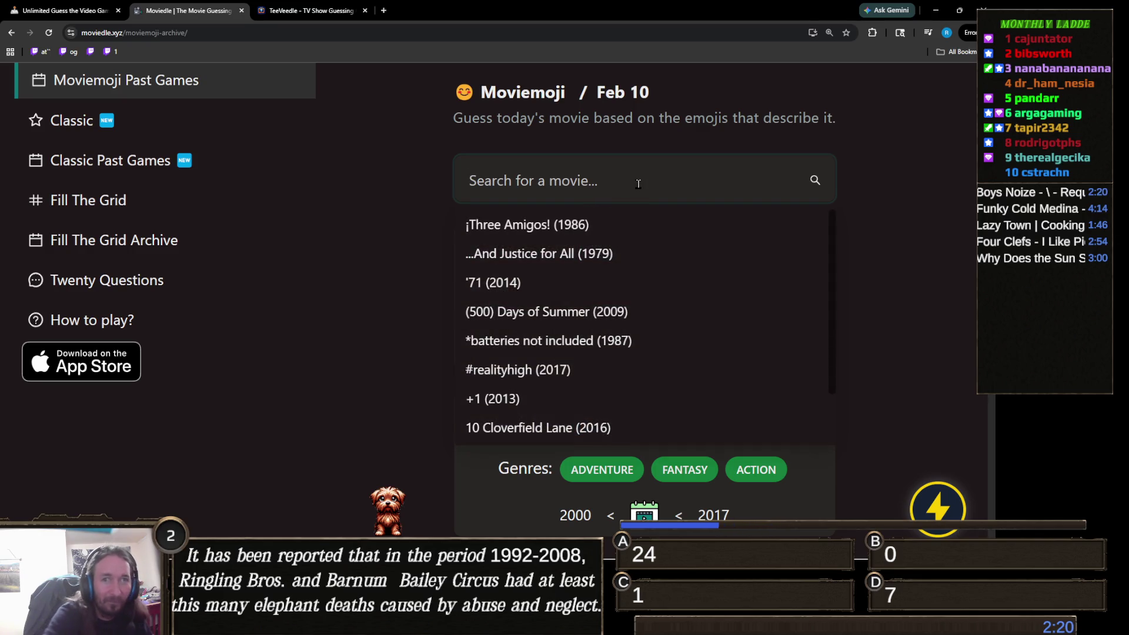
{"action": "type", "text": "pirate"}
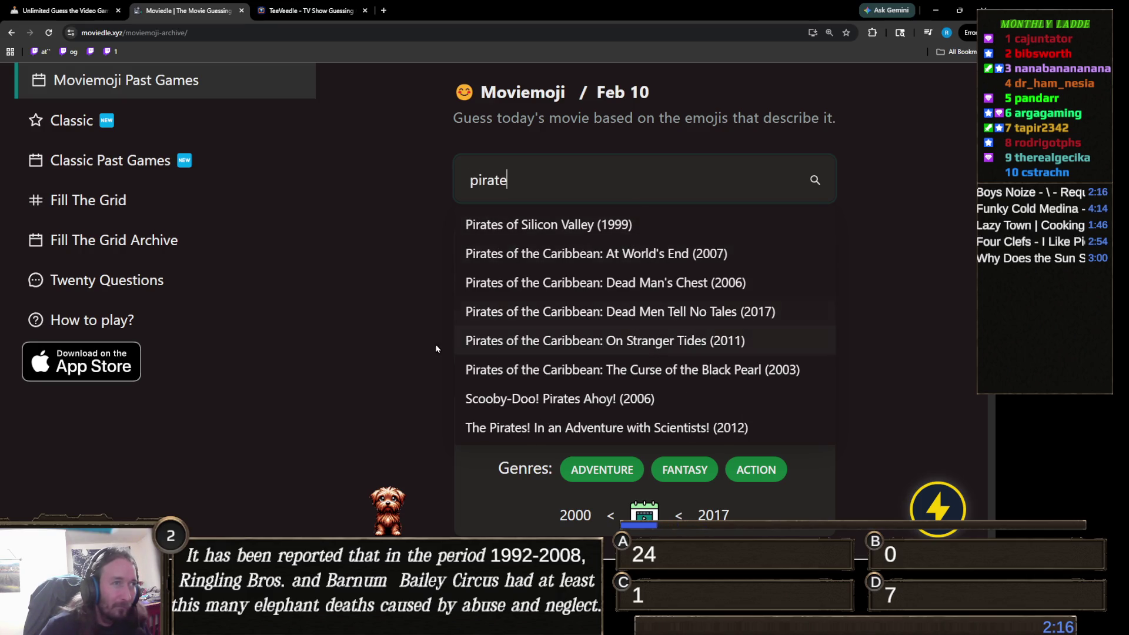
{"action": "left_click", "coordinate": [744, 283]}
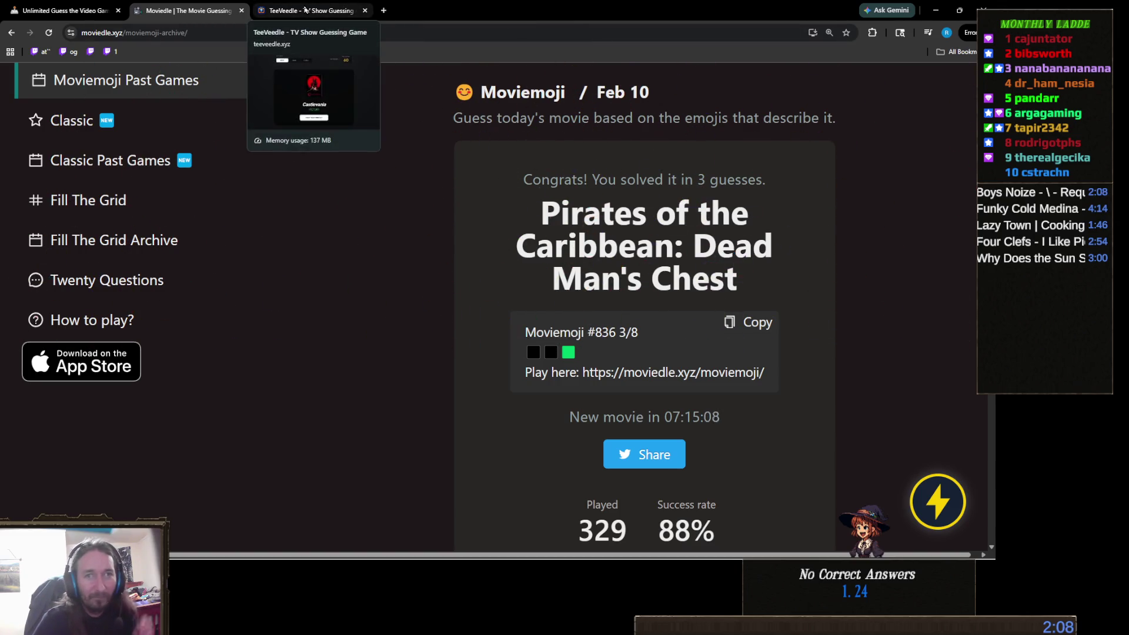
{"action": "left_click", "coordinate": [305, 10]}
{"action": "left_click", "coordinate": [518, 465]}
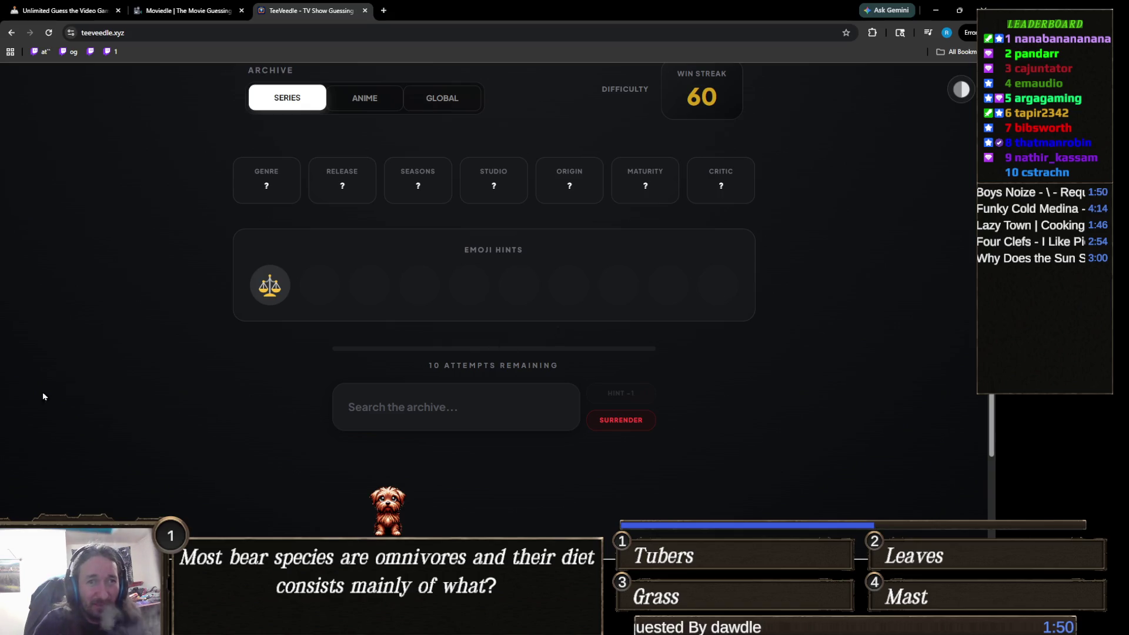
- Guess Law & Order, then The Good Wife
{"action": "left_click", "coordinate": [469, 402]}
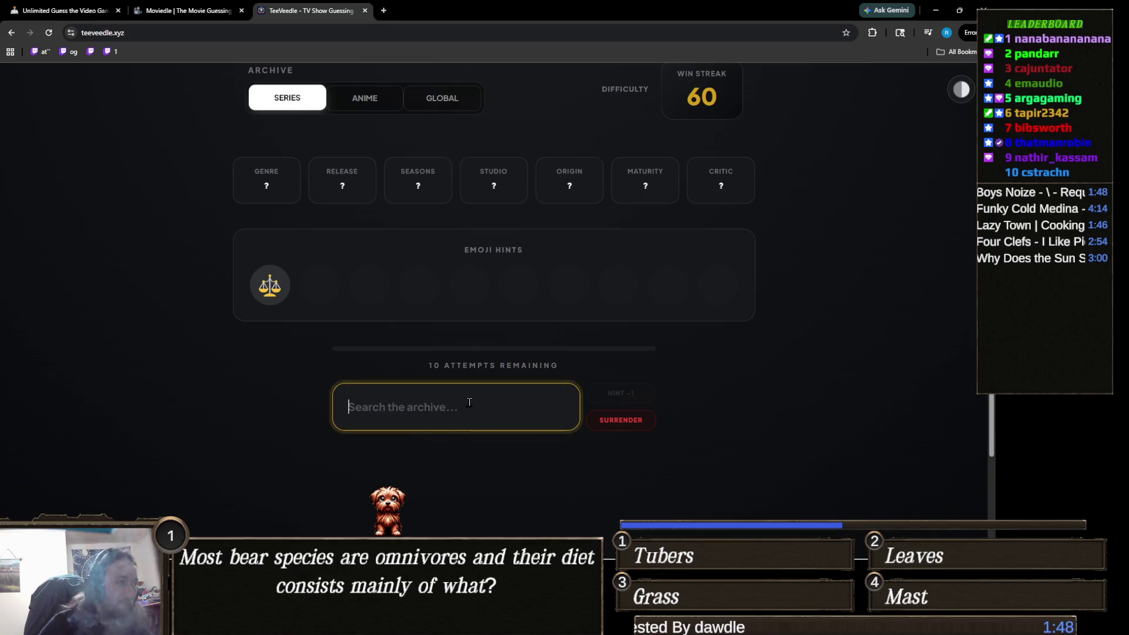
{"action": "type", "text": "law"}
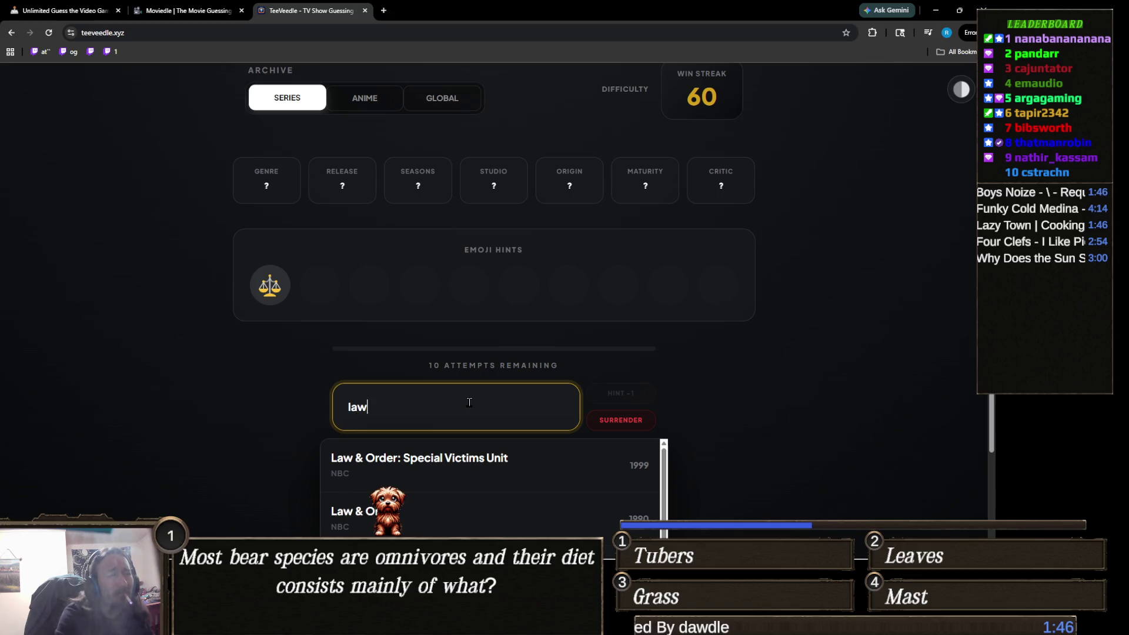
{"action": "left_click", "coordinate": [353, 513]}
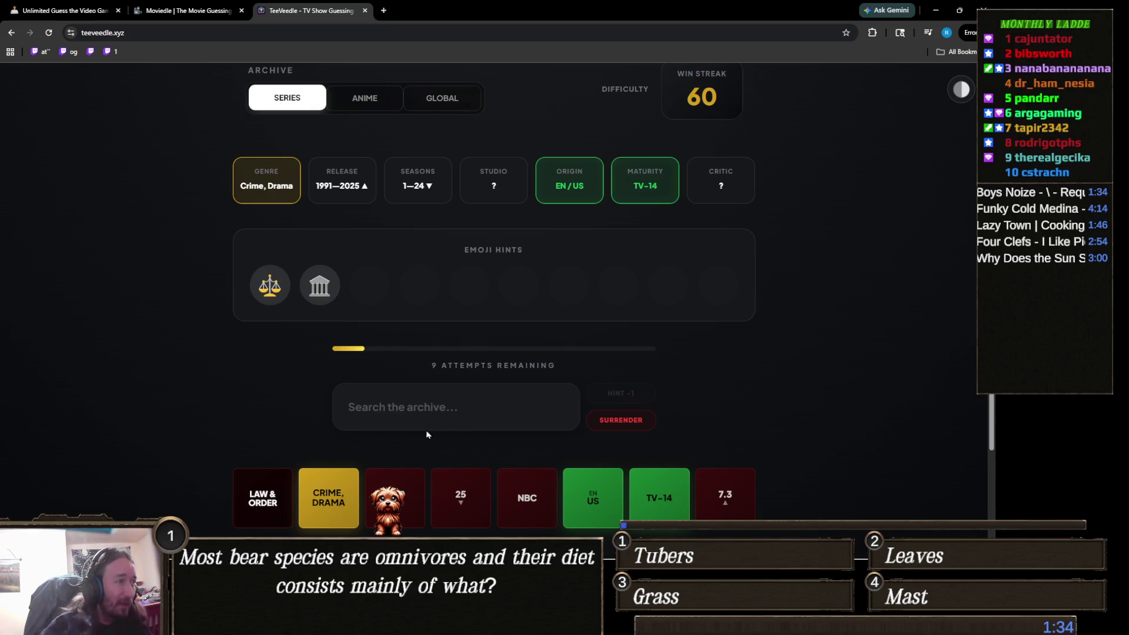
{"action": "left_click", "coordinate": [406, 409]}
{"action": "type", "text": "the g"}
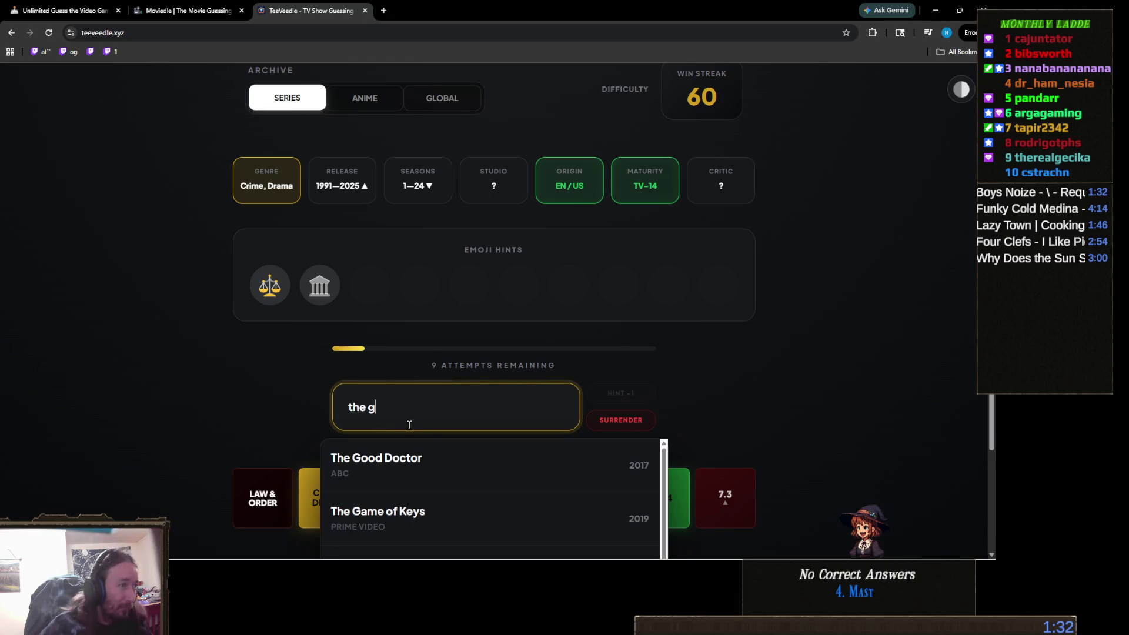
{"action": "scroll", "coordinate": [265, 383], "scroll_direction": "down", "scroll_amount": 2}
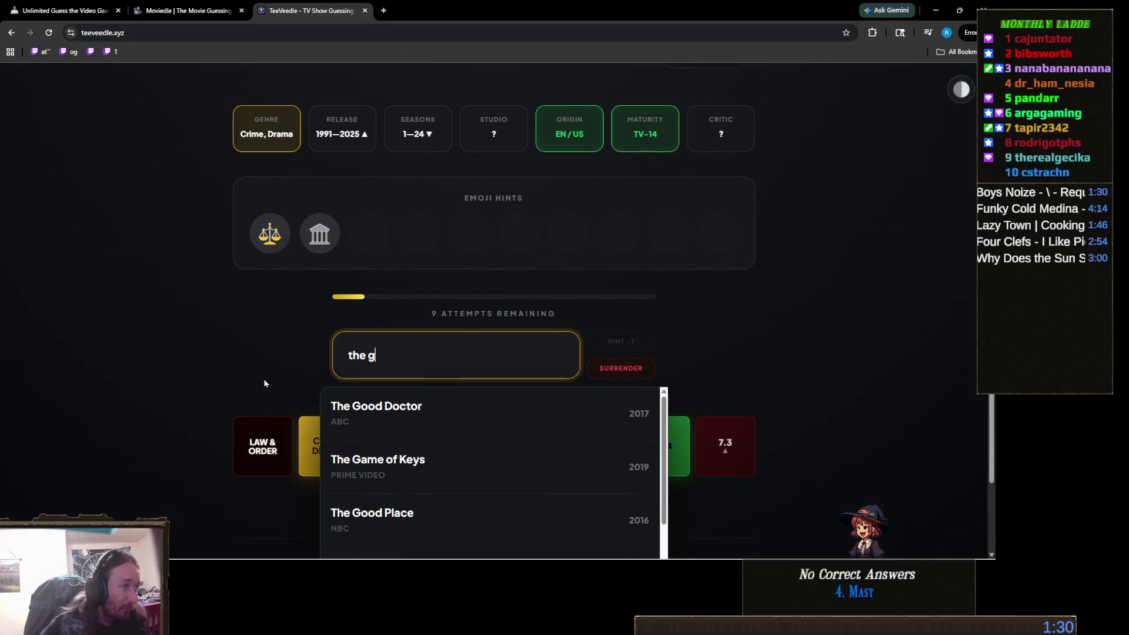
{"action": "type", "text": "i"}
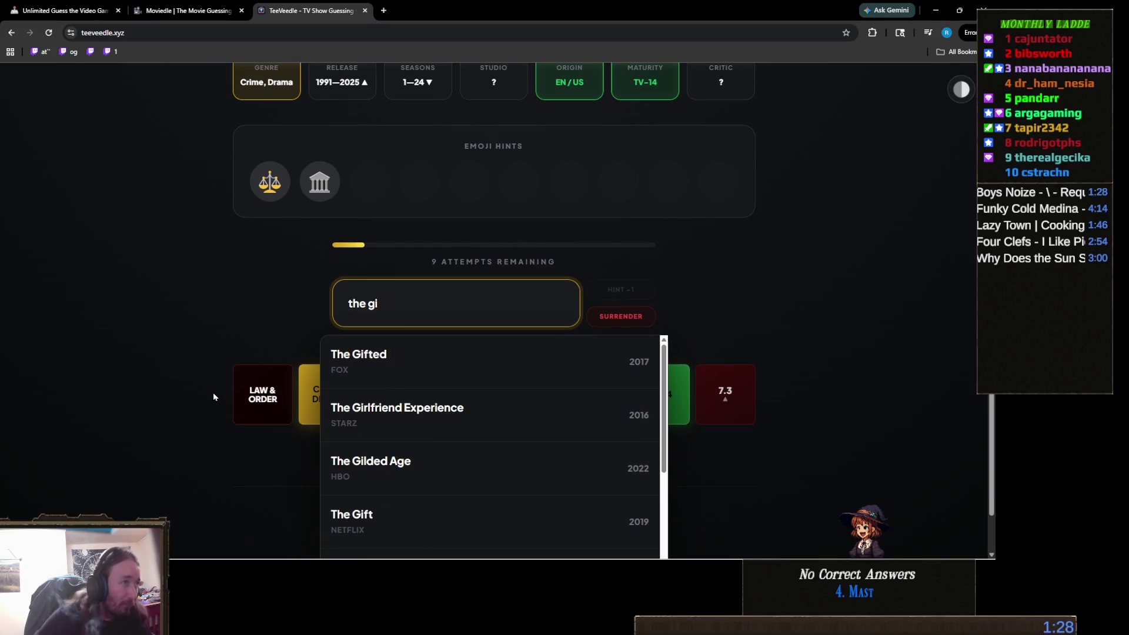
{"action": "key", "text": "BackSpace"}
{"action": "type", "text": "ou"}
{"action": "key", "text": "BackSpace"}
{"action": "type", "text": "od w"}
{"action": "key", "text": "Return"}
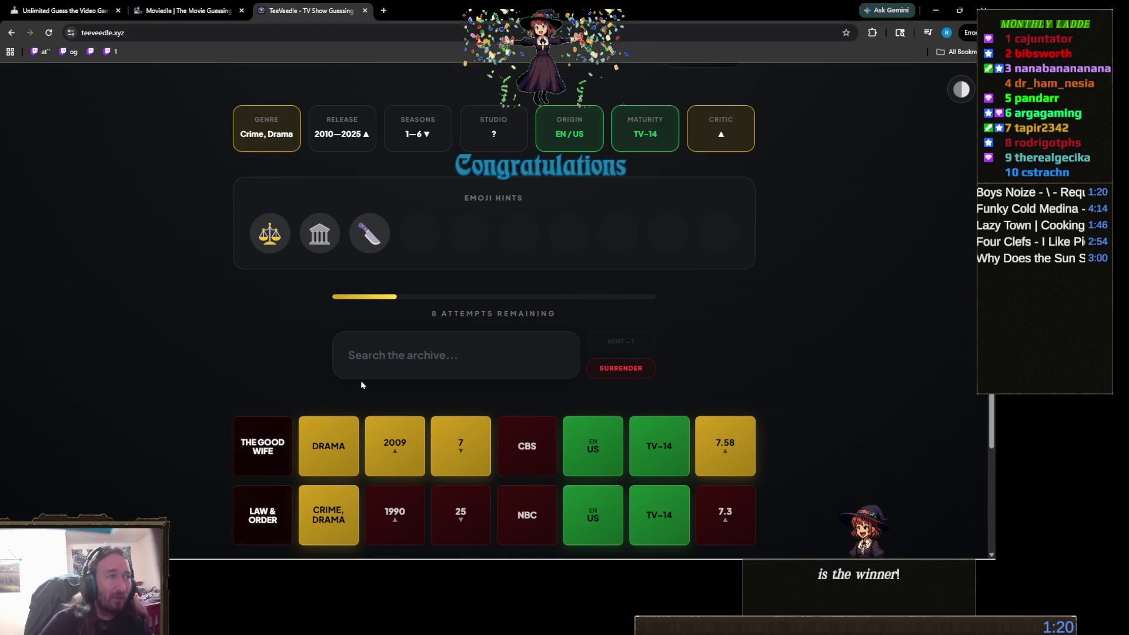
- Guess House of Cards and Better Call Saul
{"action": "left_click", "coordinate": [425, 361]}
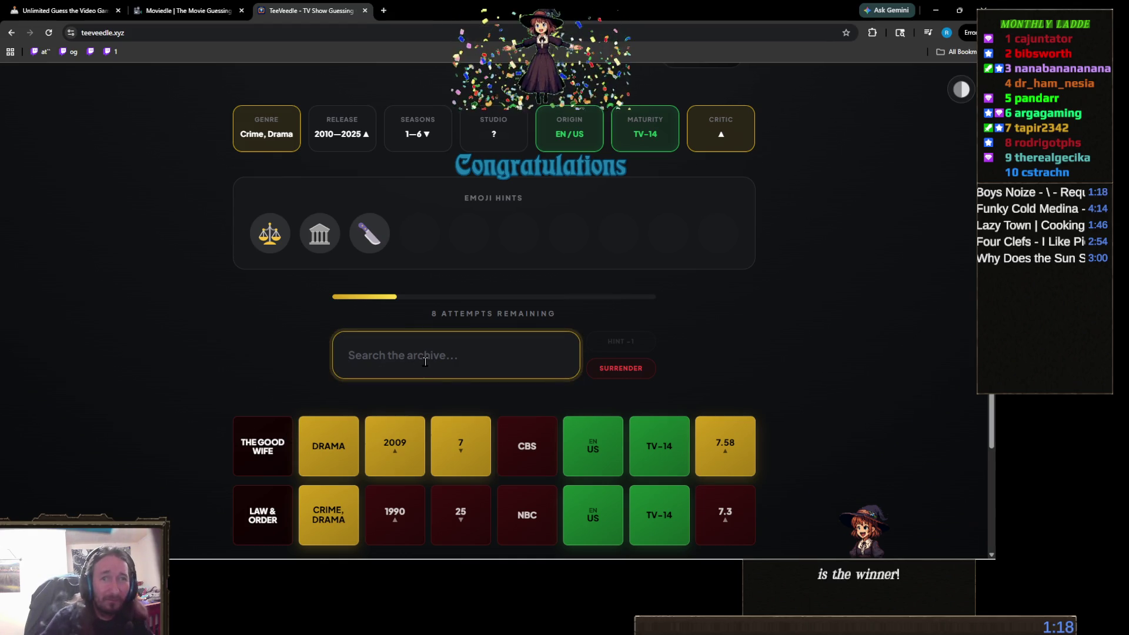
{"action": "type", "text": "house"}
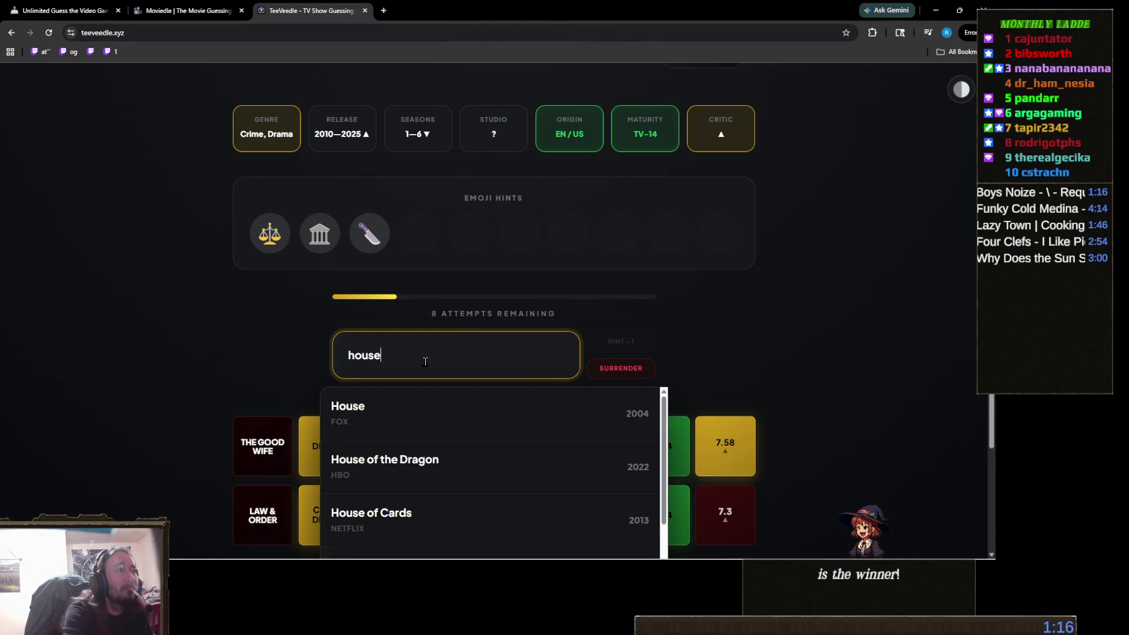
{"action": "type", "text": " of ca"}
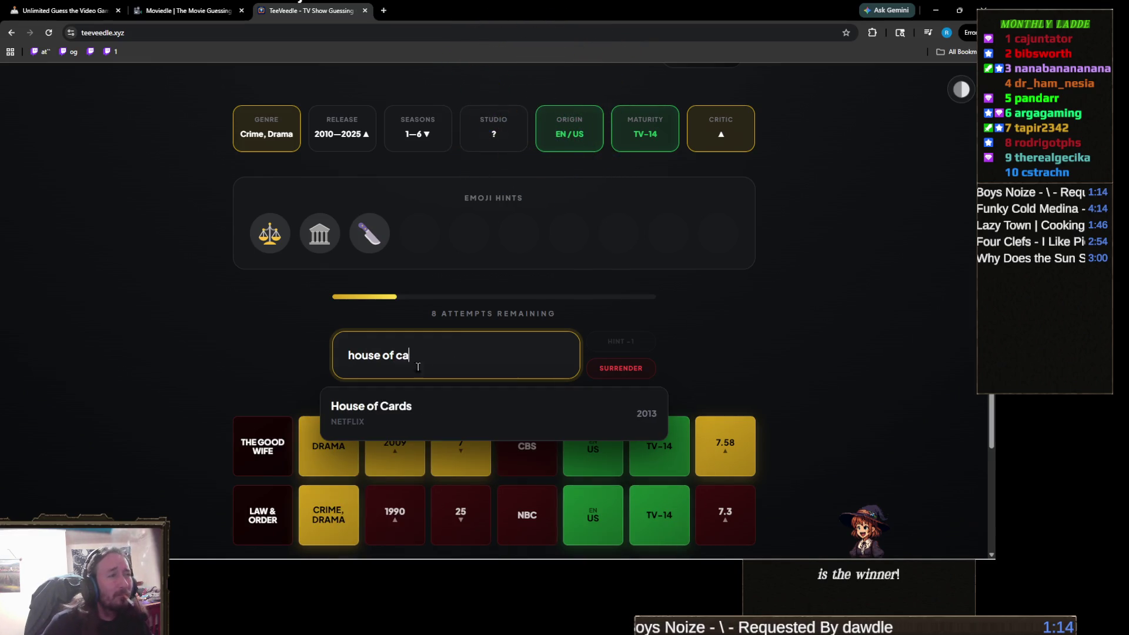
{"action": "left_click", "coordinate": [383, 413]}
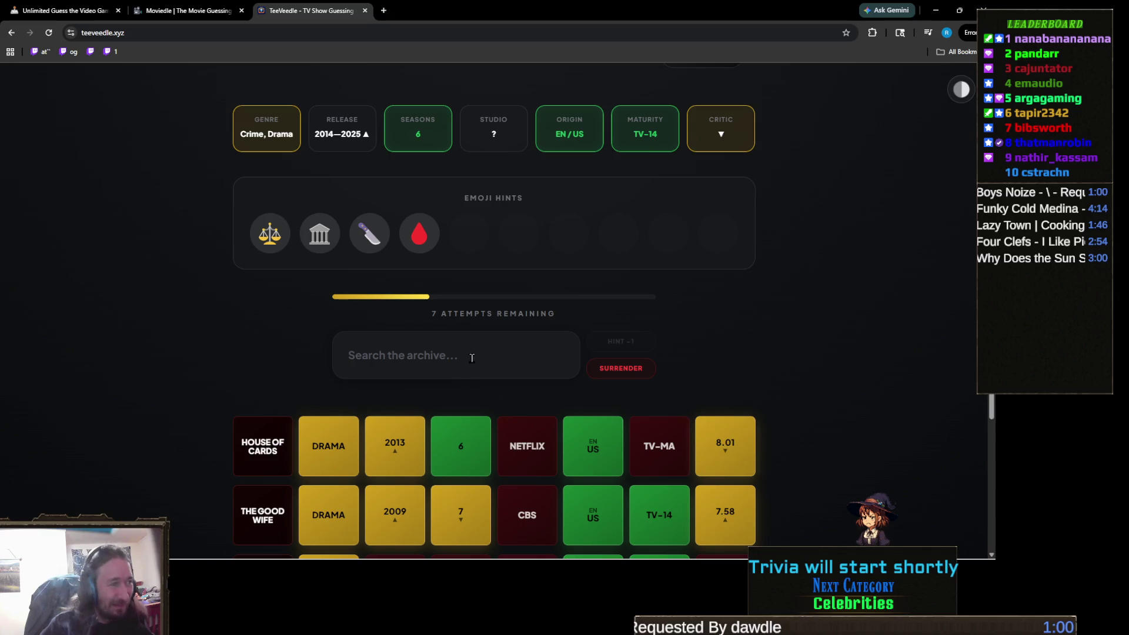
{"action": "left_click", "coordinate": [469, 356]}
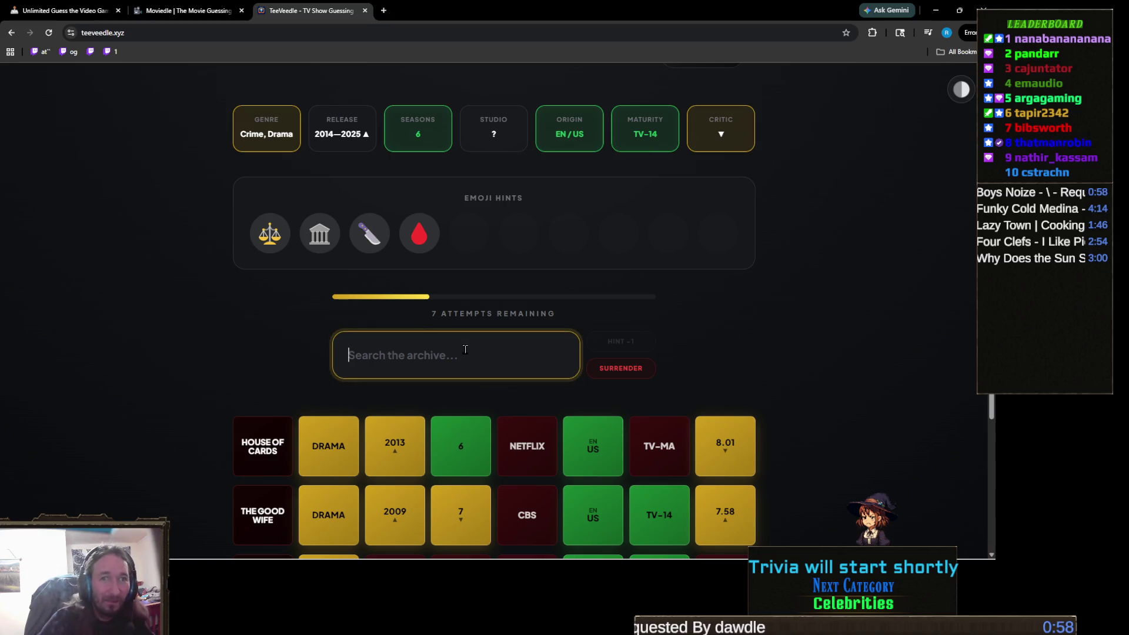
{"action": "type", "text": "better"}
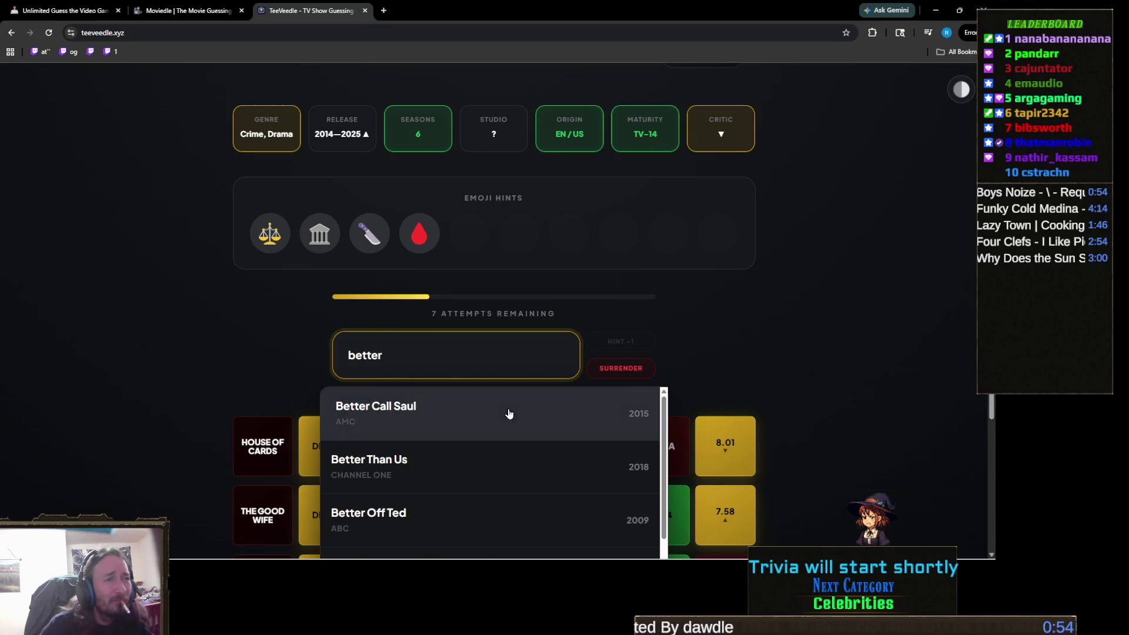
{"action": "left_click", "coordinate": [510, 413]}
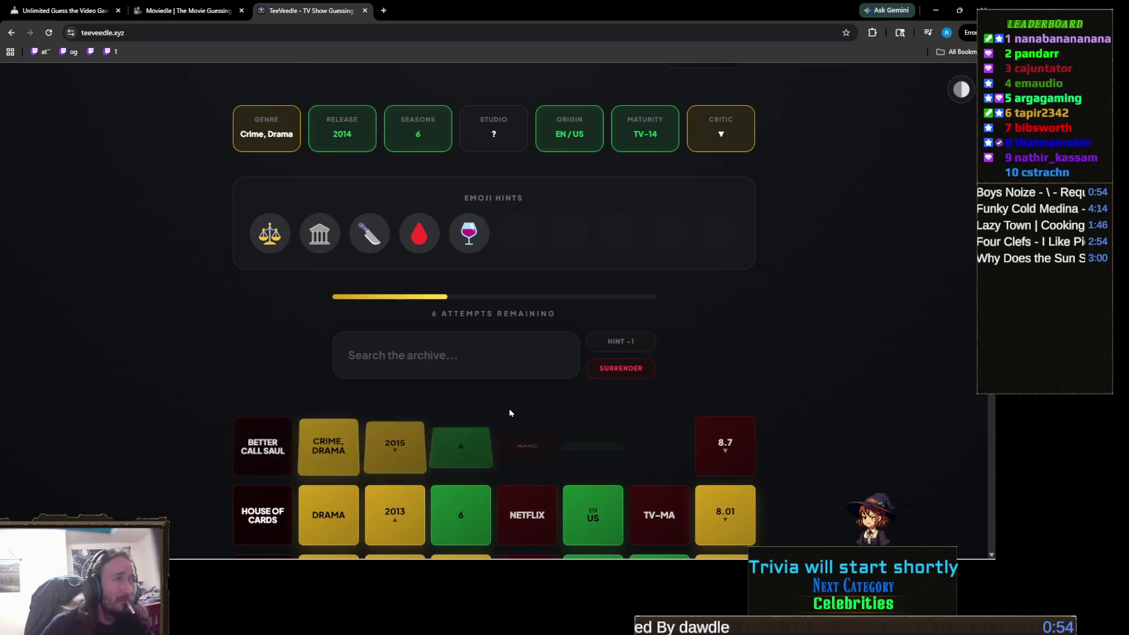
- Spend an attempt on the plot hint, win with How to Get Away with Murder, and continue
{"action": "left_click", "coordinate": [635, 345]}
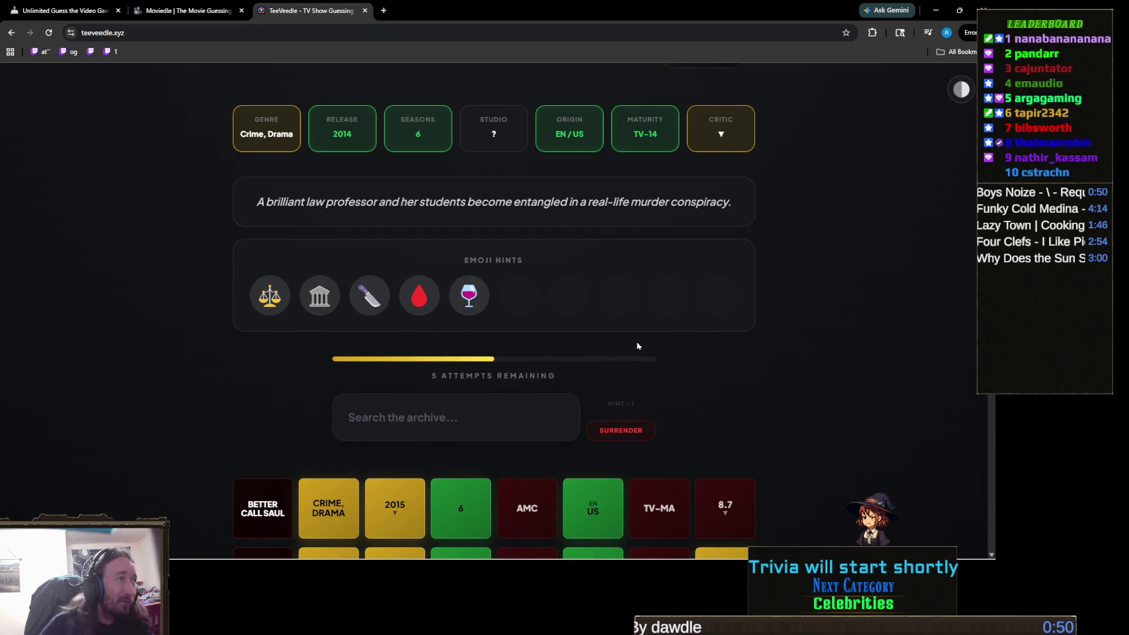
{"action": "left_click", "coordinate": [474, 409]}
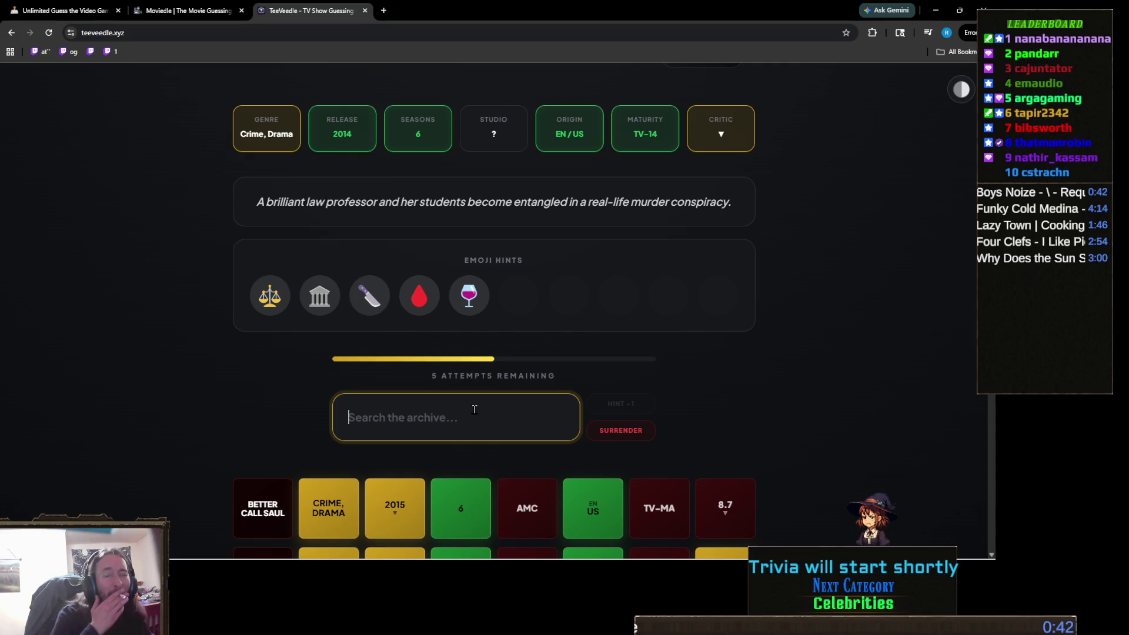
{"action": "type", "text": "how to get"}
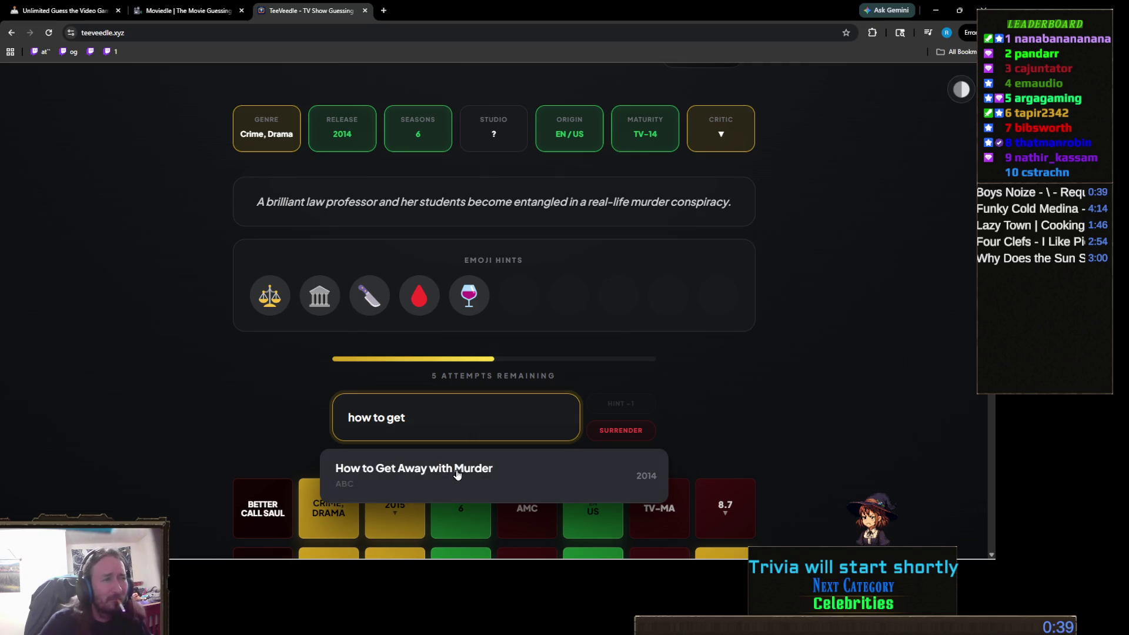
{"action": "left_click", "coordinate": [455, 469]}
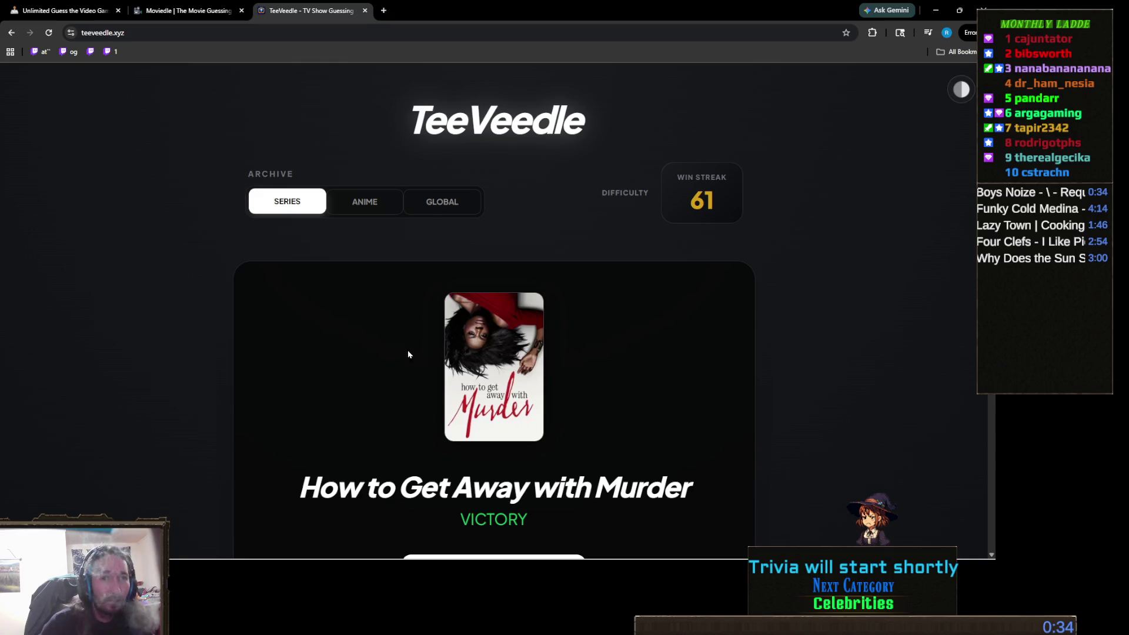
{"action": "scroll", "coordinate": [454, 360], "scroll_direction": "down", "scroll_amount": 3}
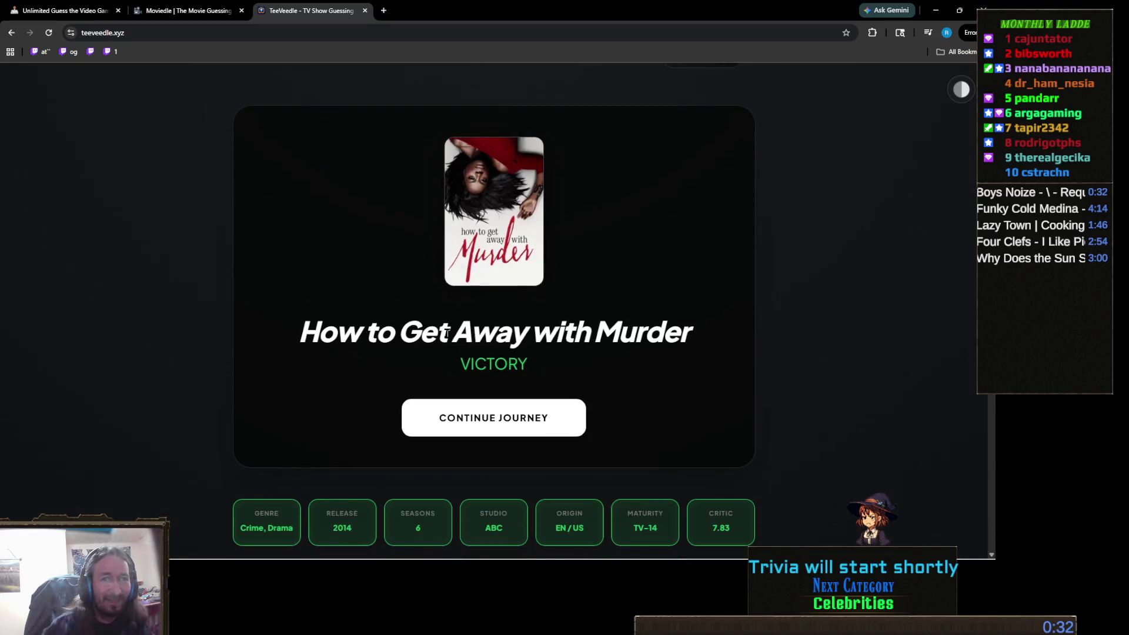
{"action": "scroll", "coordinate": [528, 320], "scroll_direction": "up", "scroll_amount": 2}
{"action": "scroll", "coordinate": [524, 335], "scroll_direction": "down", "scroll_amount": 2}
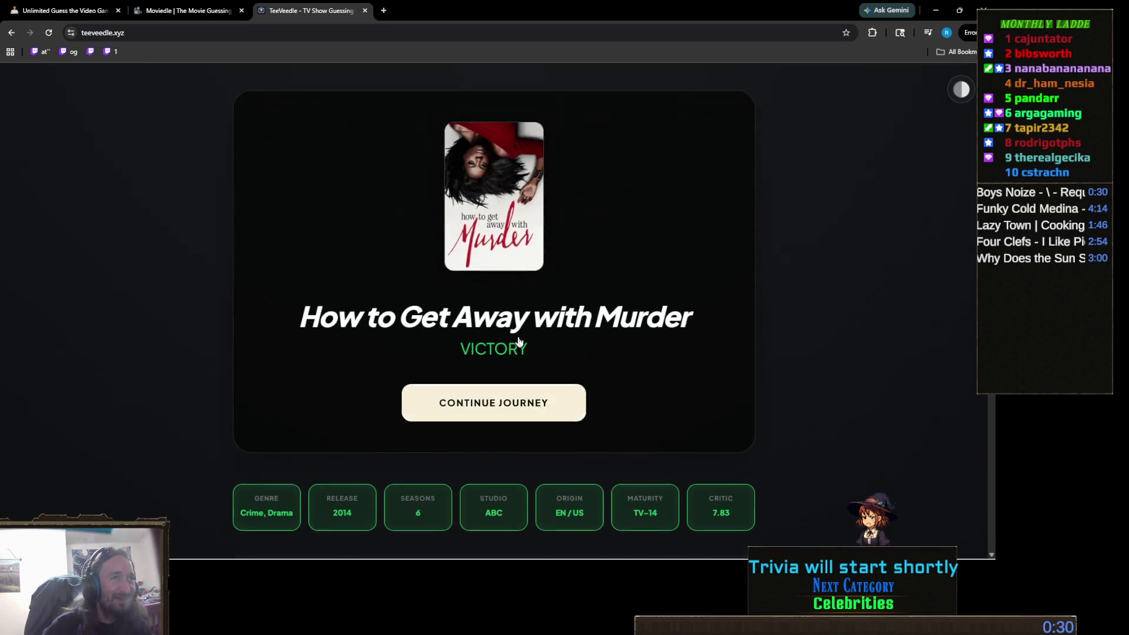
{"action": "scroll", "coordinate": [521, 351], "scroll_direction": "up", "scroll_amount": 2}
{"action": "left_click", "coordinate": [523, 471]}
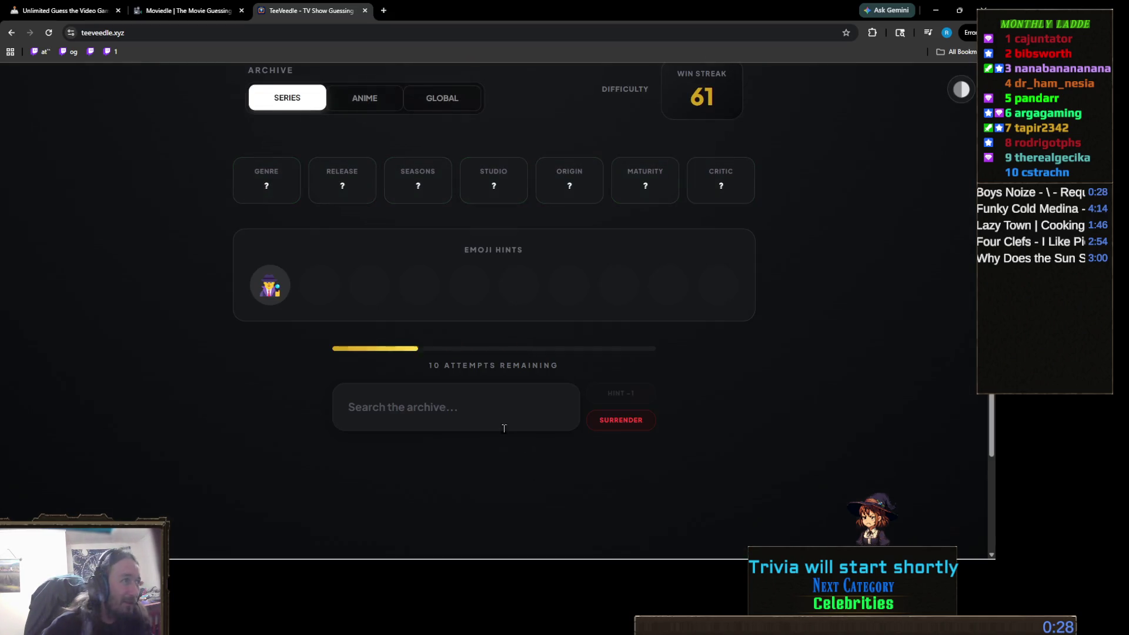
- Guess Sherlock as the first show of the round and drag the YouTube tab into its own window
{"action": "left_click", "coordinate": [522, 401]}
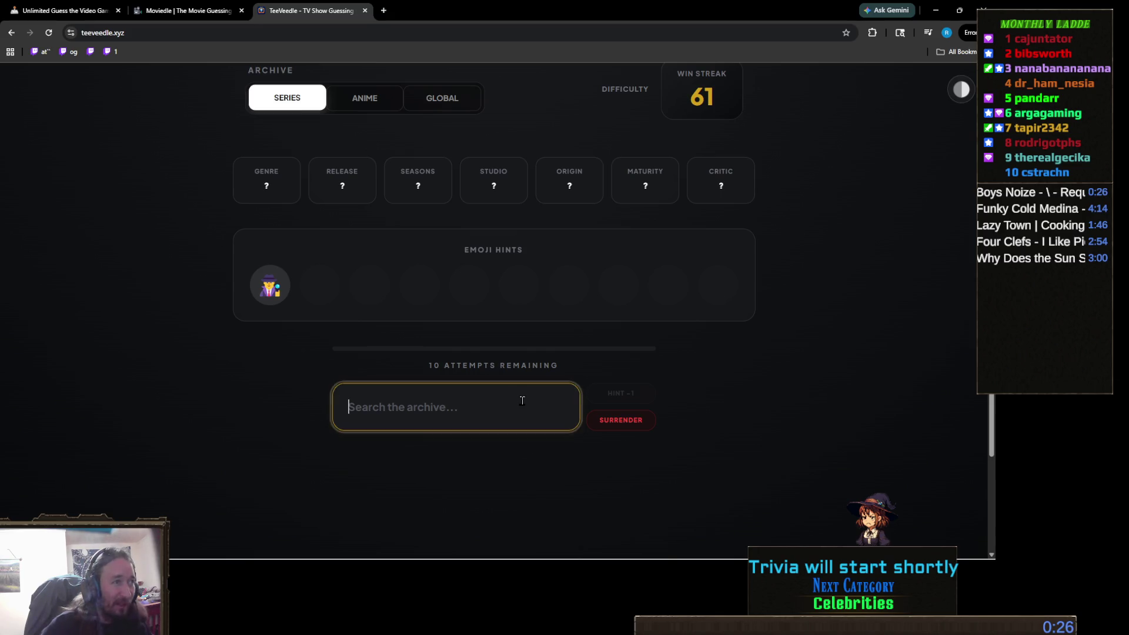
{"action": "type", "text": "sher"}
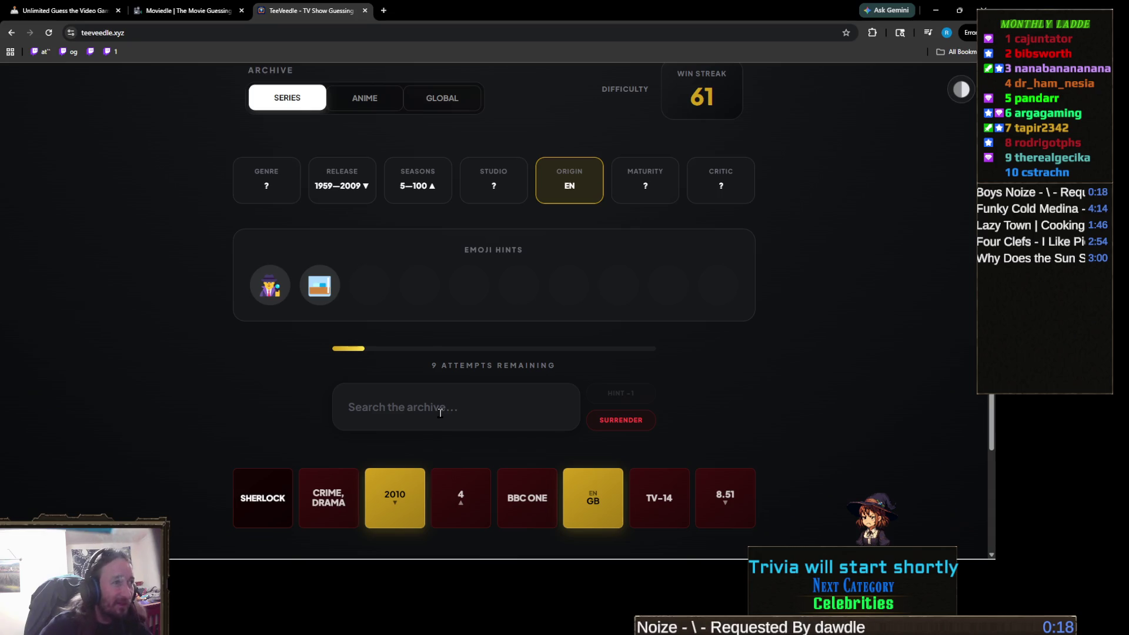
{"action": "left_click", "coordinate": [440, 410]}
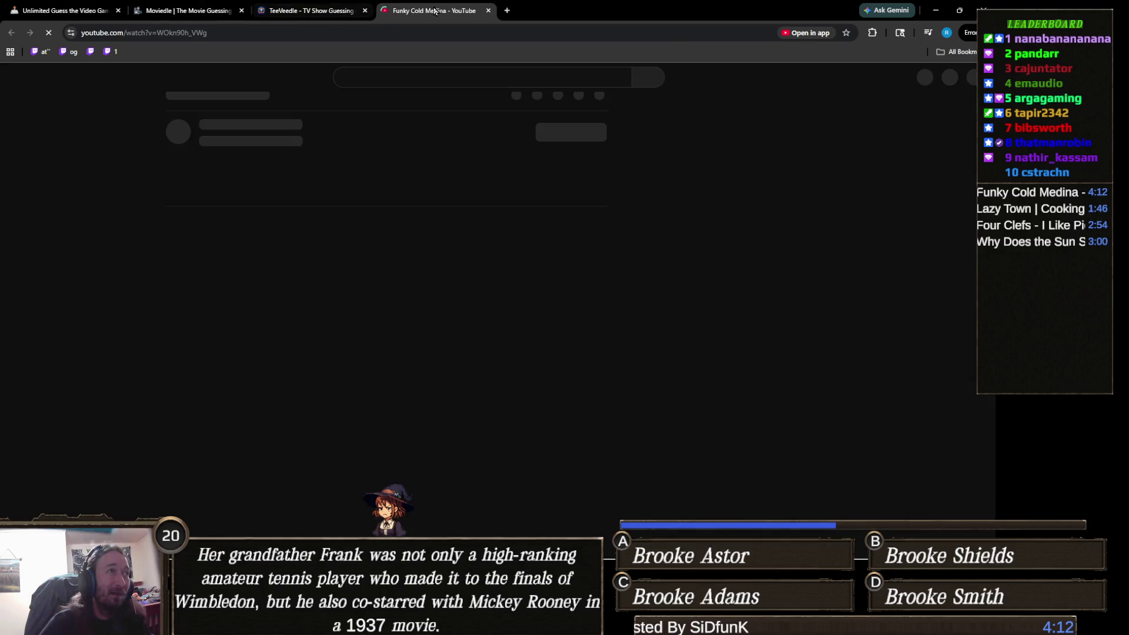
{"action": "left_click_drag", "start_coordinate": [435, 11], "coordinate": [984, 10]}
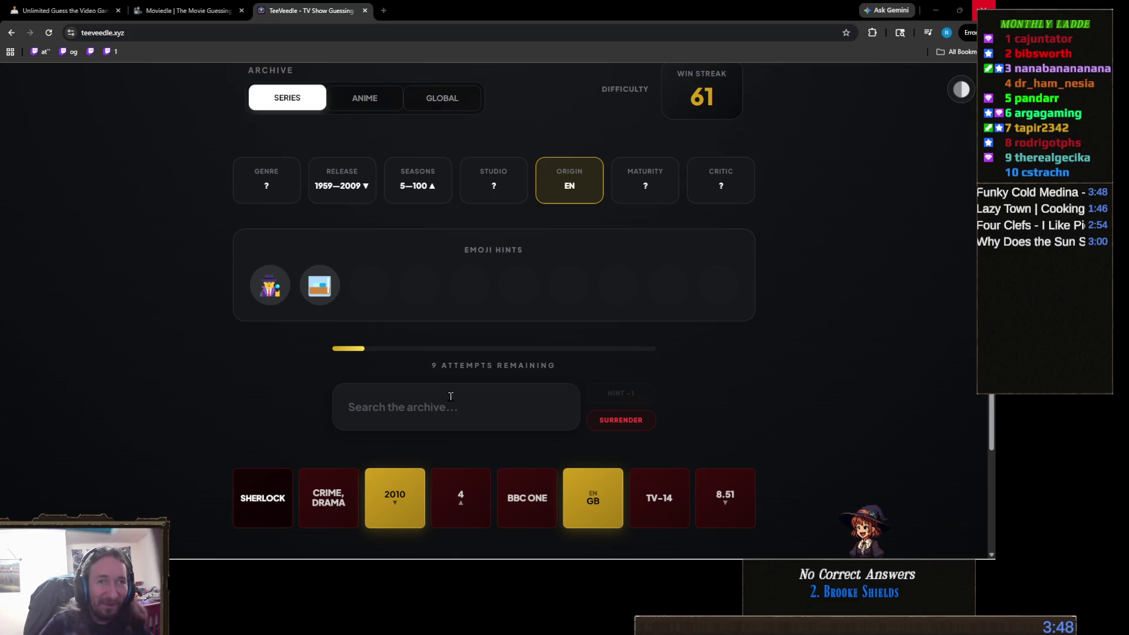
- Guess Friends as the next show
{"action": "left_click", "coordinate": [468, 400]}
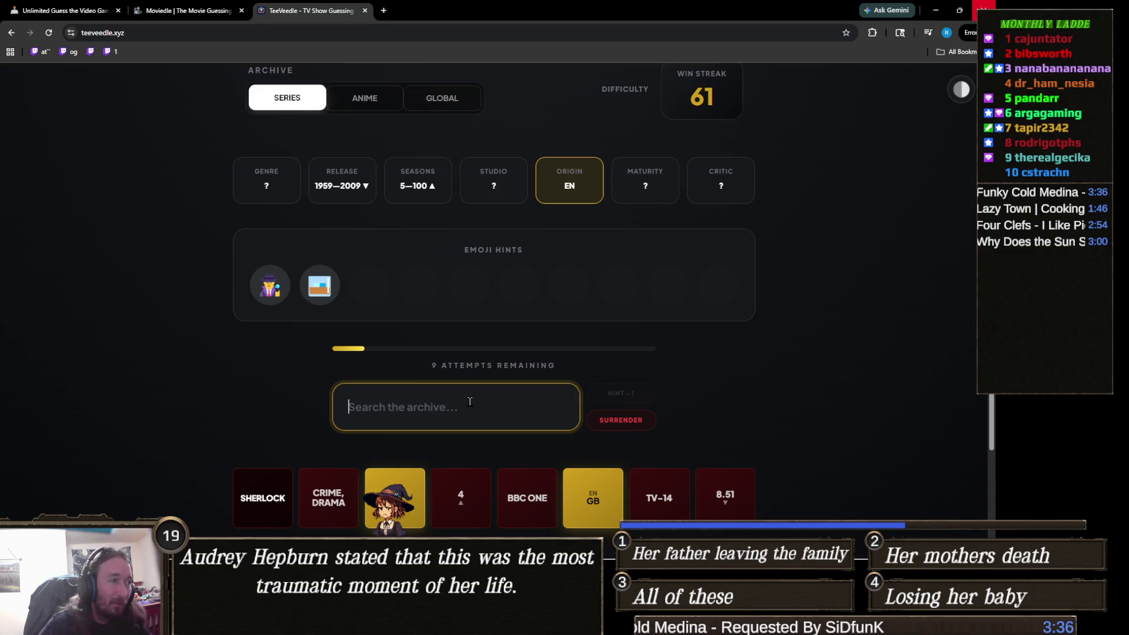
{"action": "left_click", "coordinate": [465, 400]}
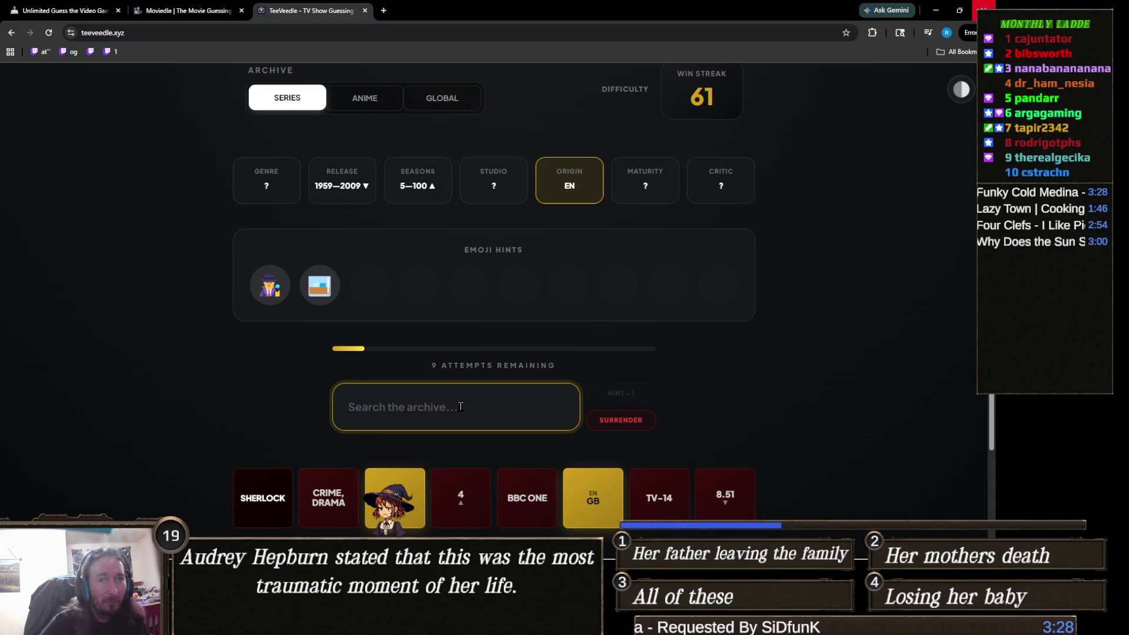
{"action": "type", "text": "fr"}
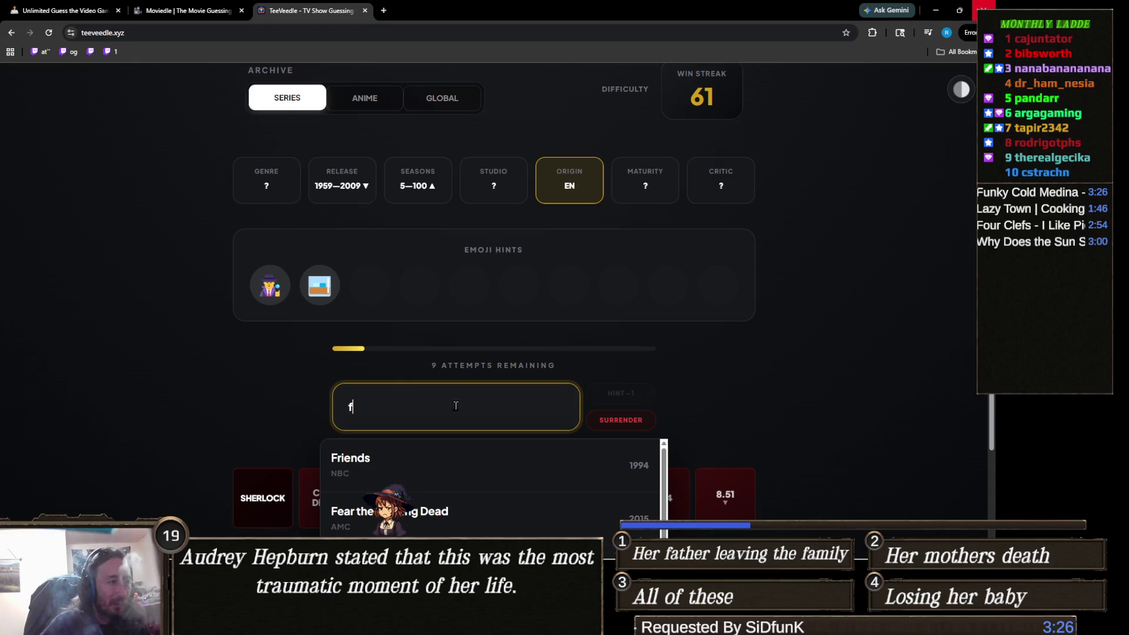
{"action": "left_click", "coordinate": [409, 457]}
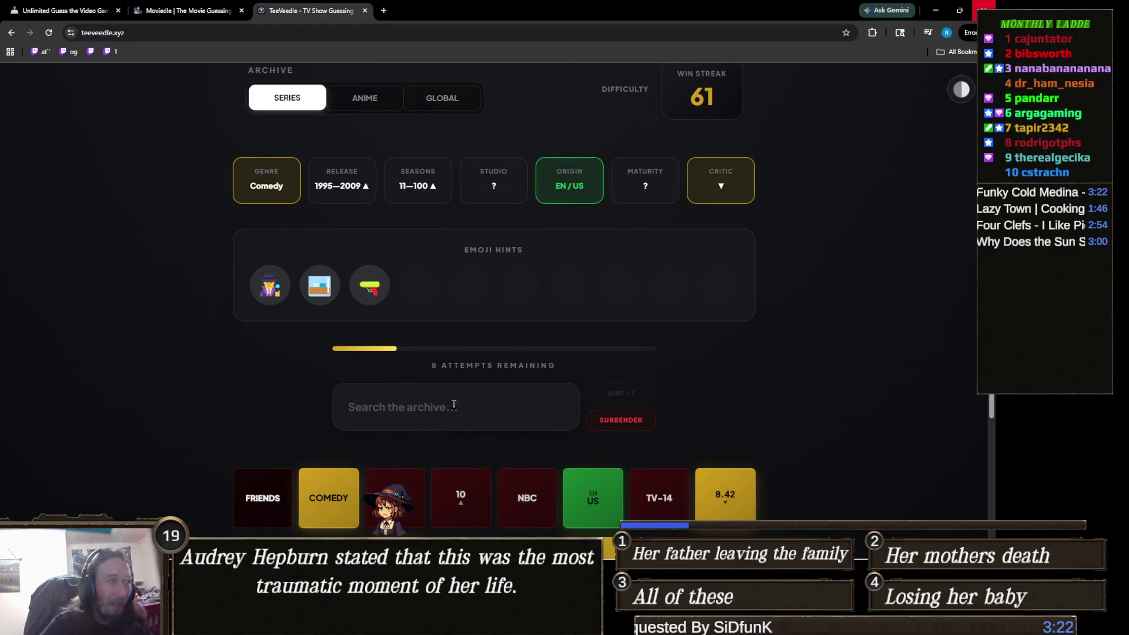
- Clear 'barr', guess Dexter's Laboratory, then win the round with Archer
{"action": "left_click", "coordinate": [450, 400]}
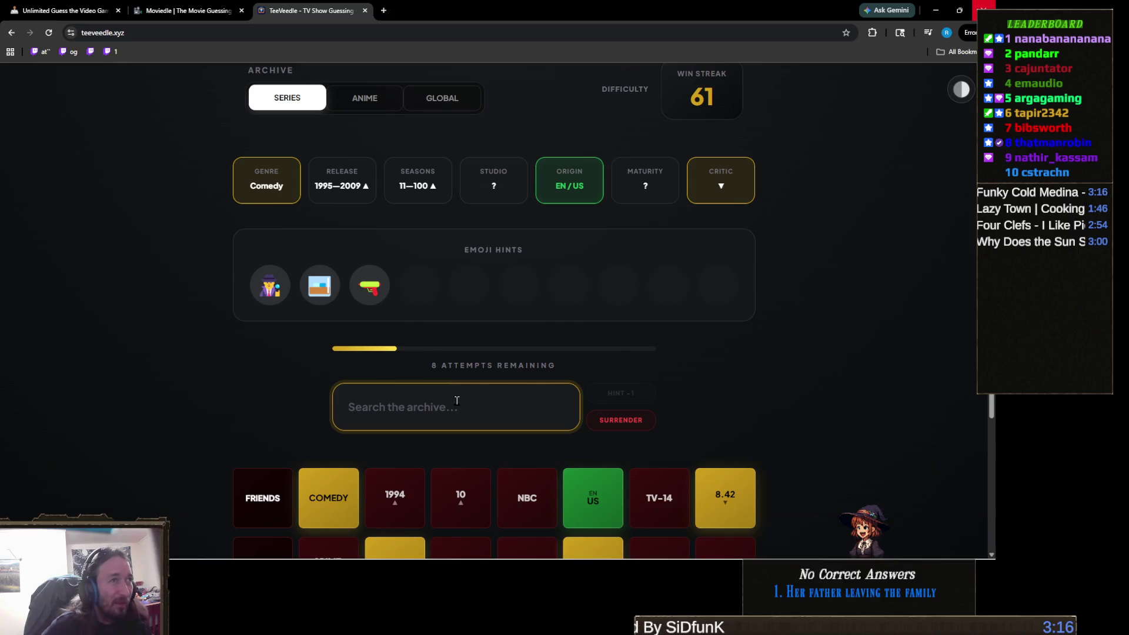
{"action": "type", "text": "barr"}
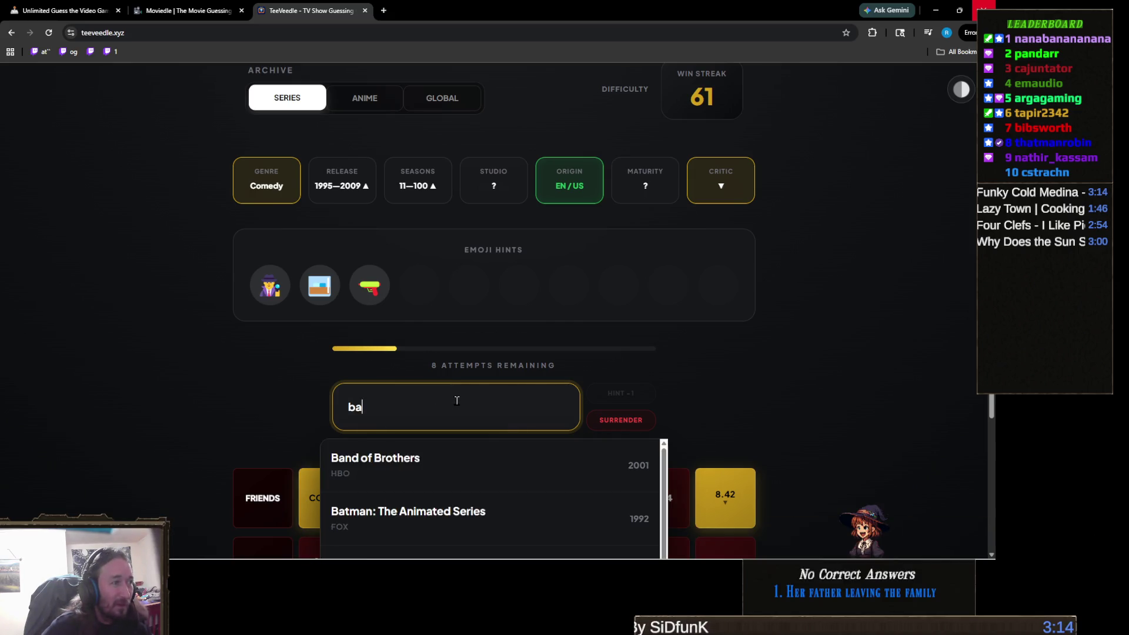
{"action": "key", "text": "ctrl+a"}
{"action": "key", "text": "BackSpace"}
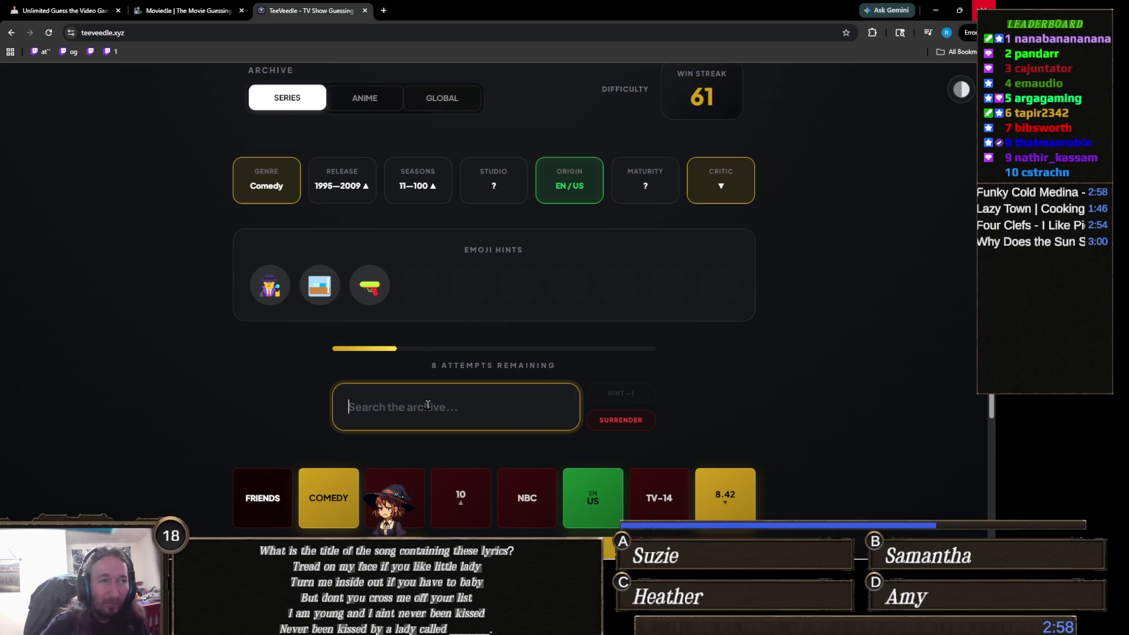
{"action": "type", "text": "dexter"}
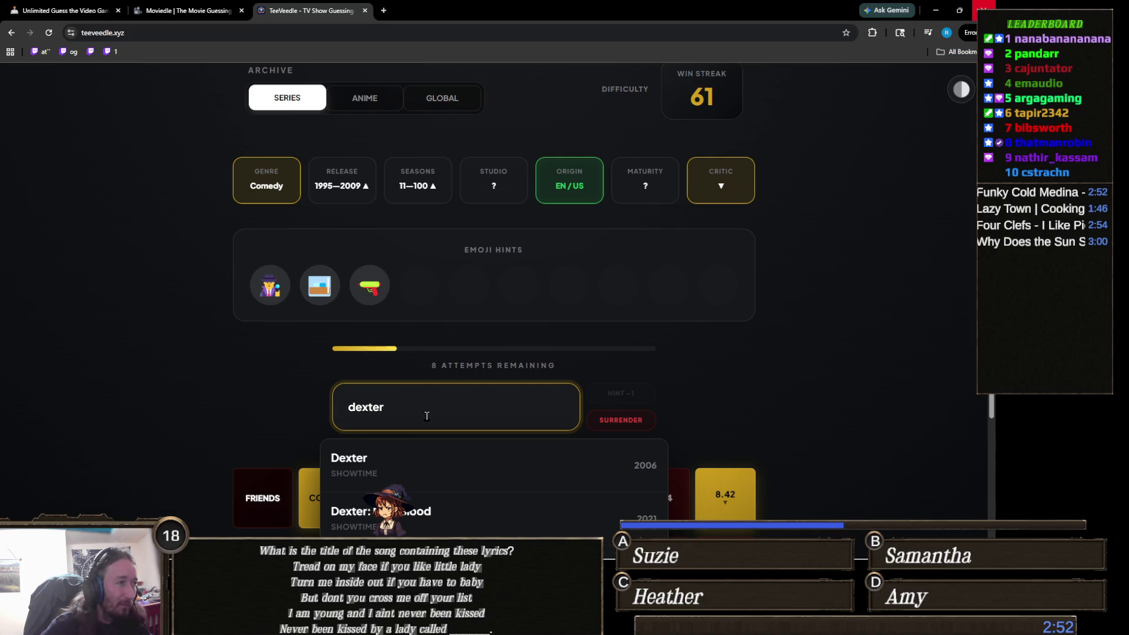
{"action": "type", "text": "s"}
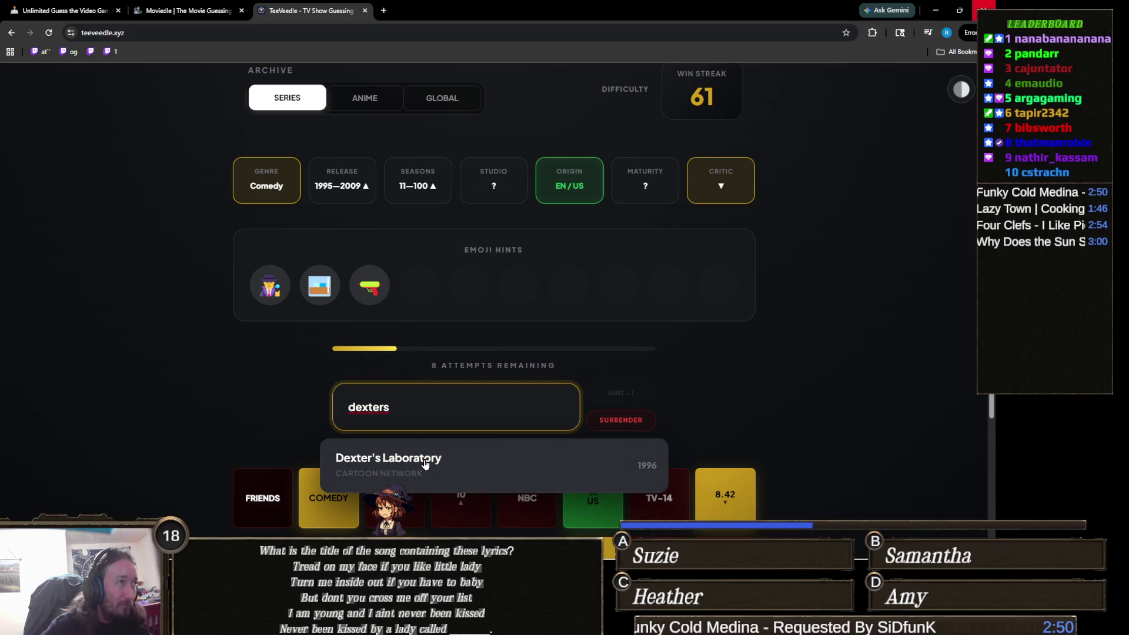
{"action": "left_click", "coordinate": [425, 464]}
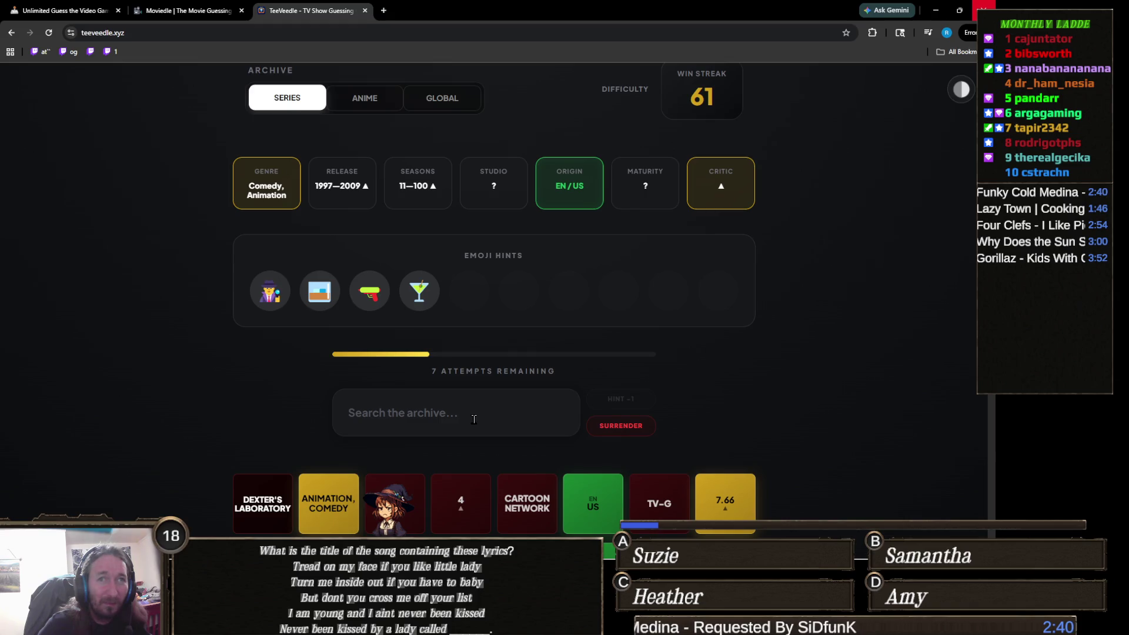
{"action": "left_click", "coordinate": [473, 418]}
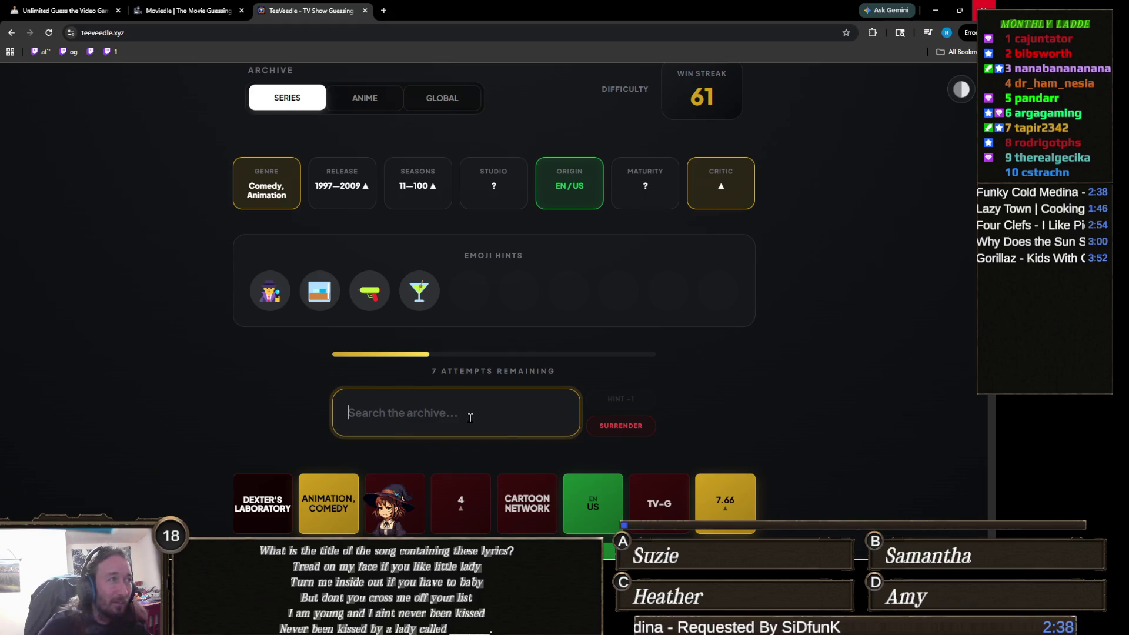
{"action": "type", "text": "arche"}
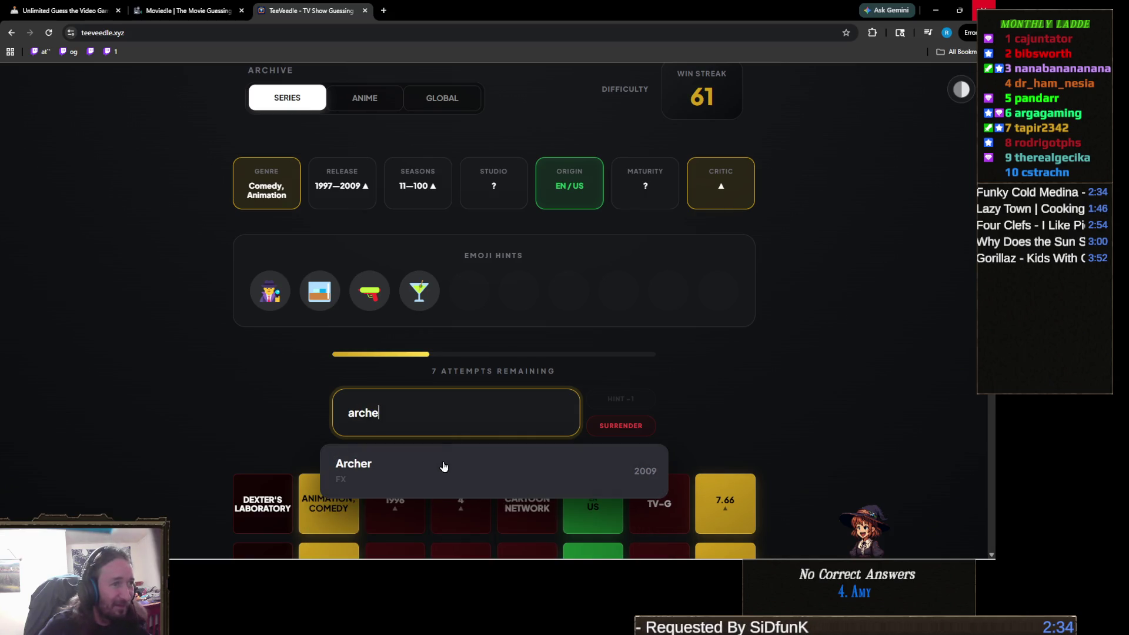
{"action": "left_click", "coordinate": [444, 467]}
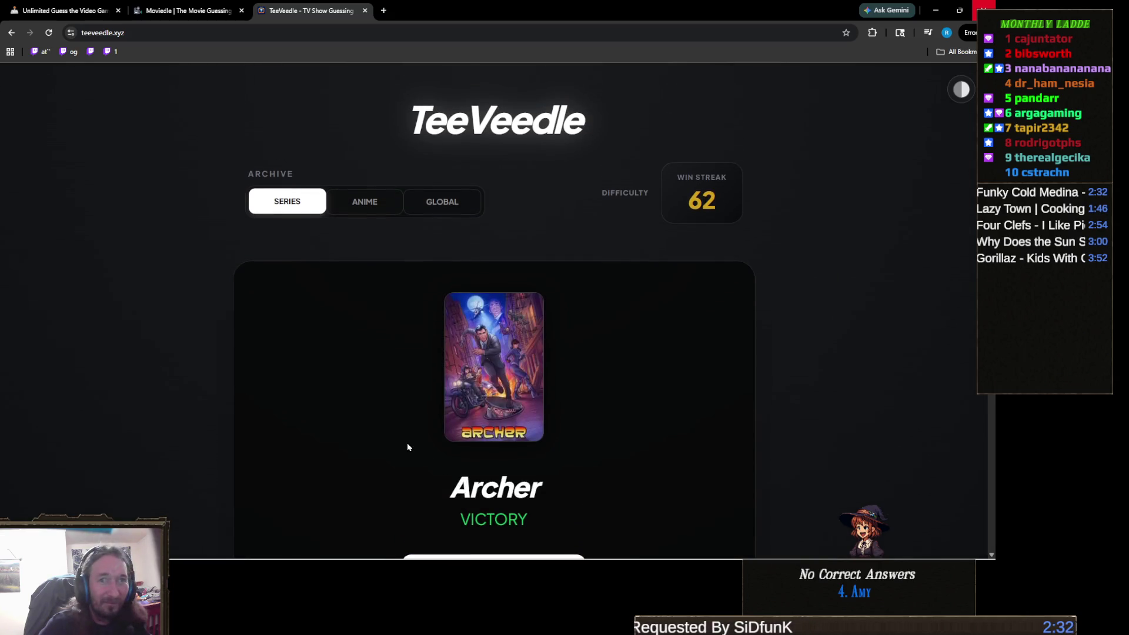
{"action": "scroll", "coordinate": [407, 447], "scroll_direction": "down", "scroll_amount": 1}
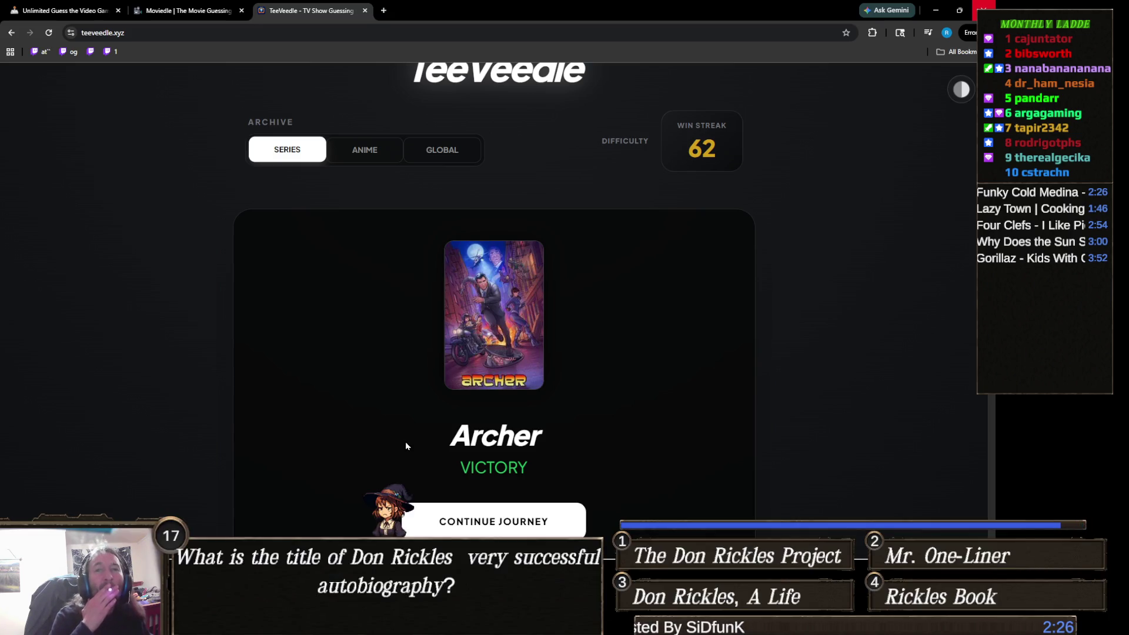
{"action": "scroll", "coordinate": [400, 439], "scroll_direction": "down", "scroll_amount": 2}
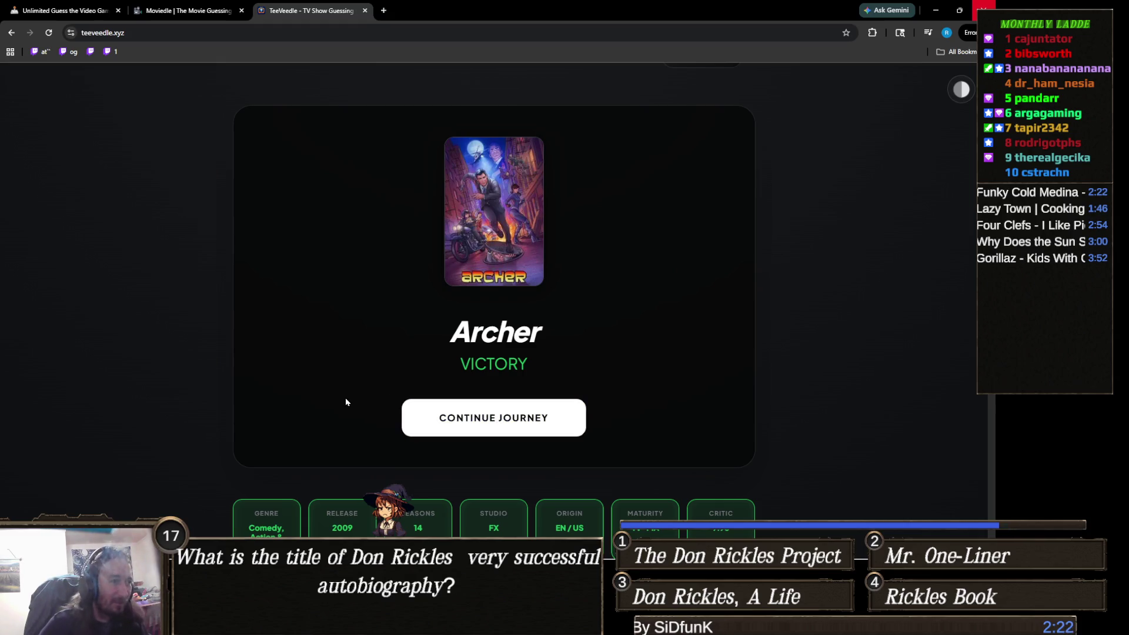
{"action": "scroll", "coordinate": [345, 402], "scroll_direction": "down", "scroll_amount": 3}
{"action": "scroll", "coordinate": [353, 400], "scroll_direction": "down", "scroll_amount": 1}
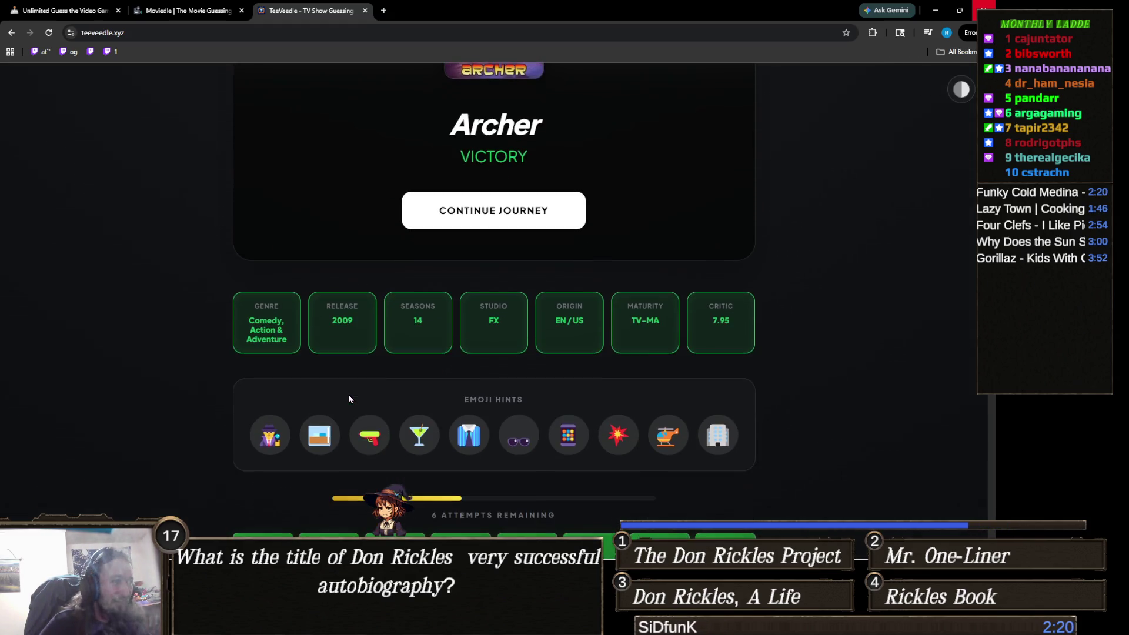
{"action": "scroll", "coordinate": [370, 409], "scroll_direction": "down", "scroll_amount": 1}
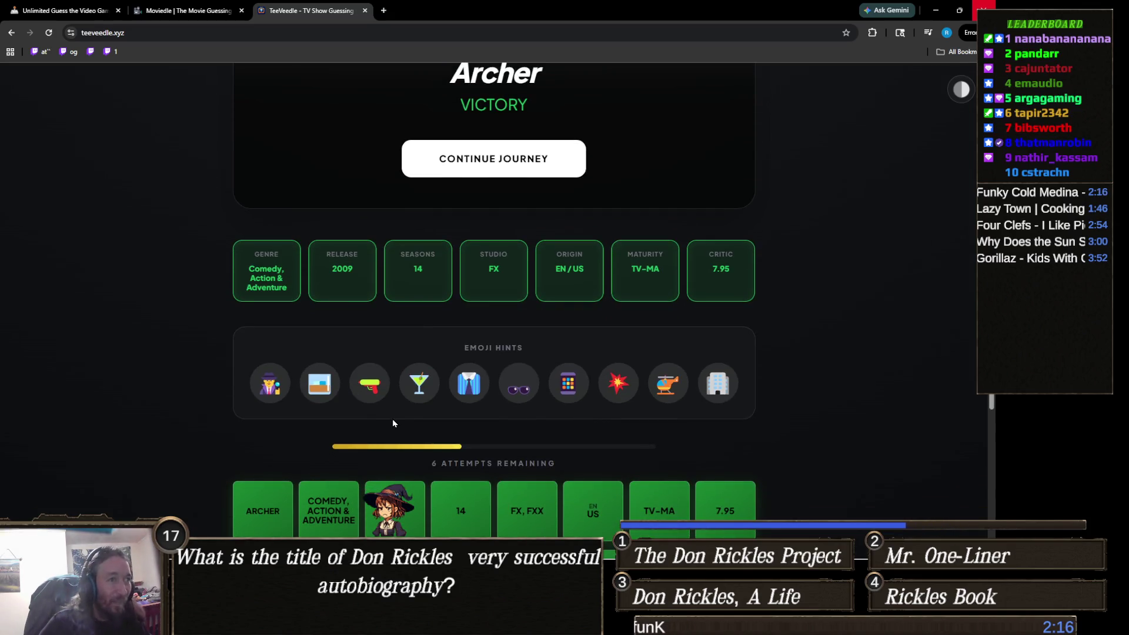
{"action": "scroll", "coordinate": [456, 422], "scroll_direction": "up", "scroll_amount": 3}
{"action": "scroll", "coordinate": [448, 446], "scroll_direction": "up", "scroll_amount": 3}
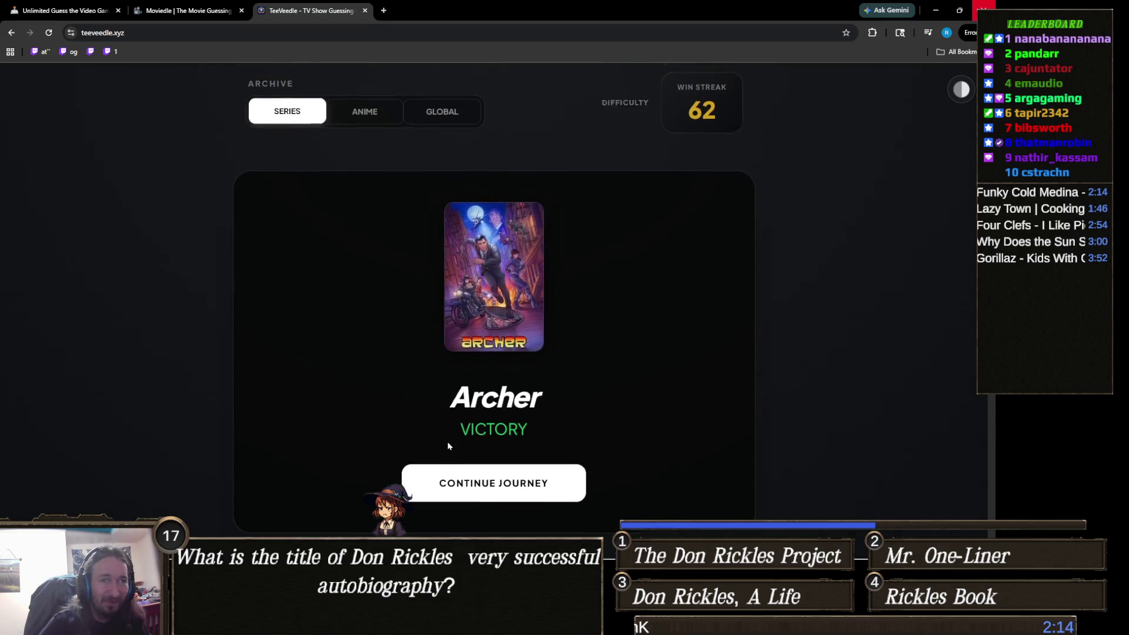
{"action": "mouse_move", "coordinate": [451, 531]}
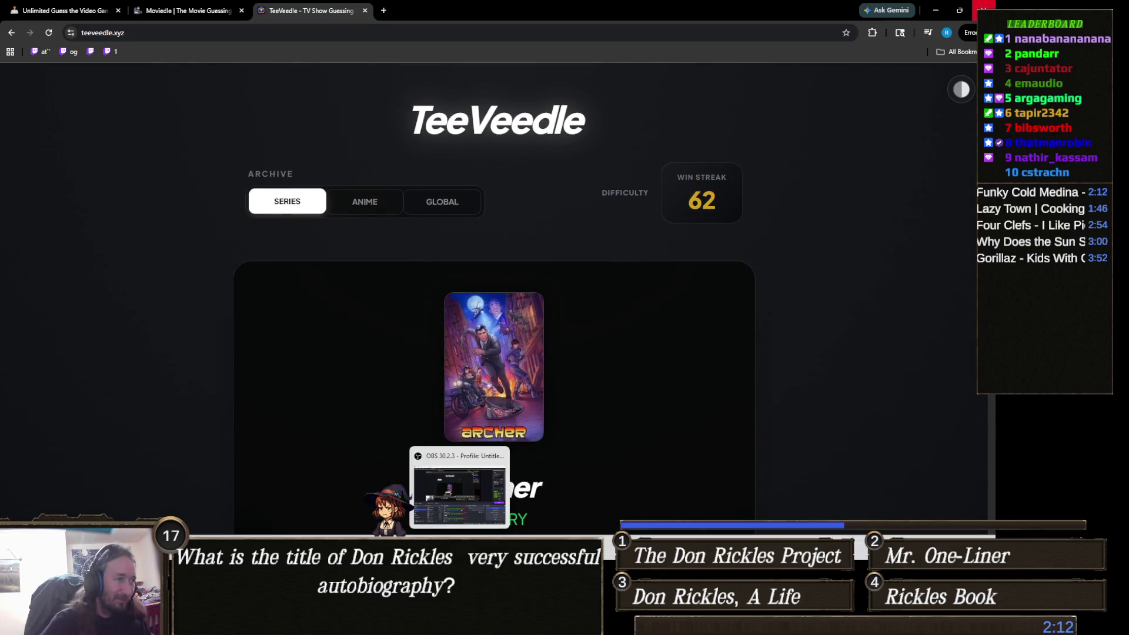
- Back in the Finding Fern Unity project, open the terrain's Terrain Settings tab
{"action": "left_click", "coordinate": [414, 496]}
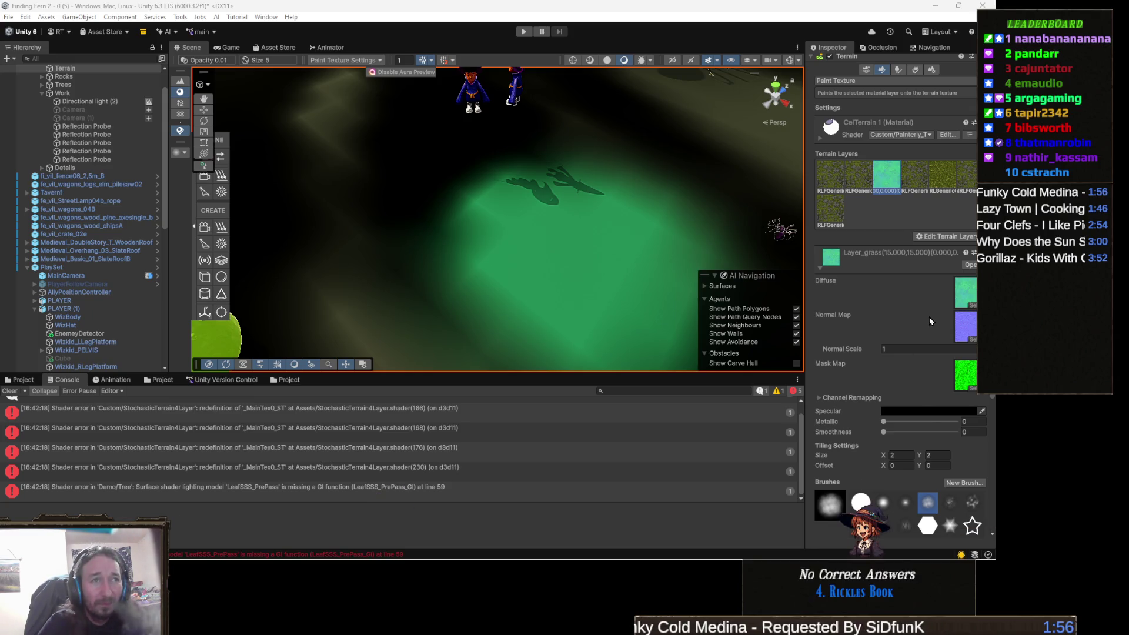
{"action": "scroll", "coordinate": [930, 319], "scroll_direction": "up", "scroll_amount": 2}
{"action": "scroll", "coordinate": [930, 320], "scroll_direction": "up", "scroll_amount": 1}
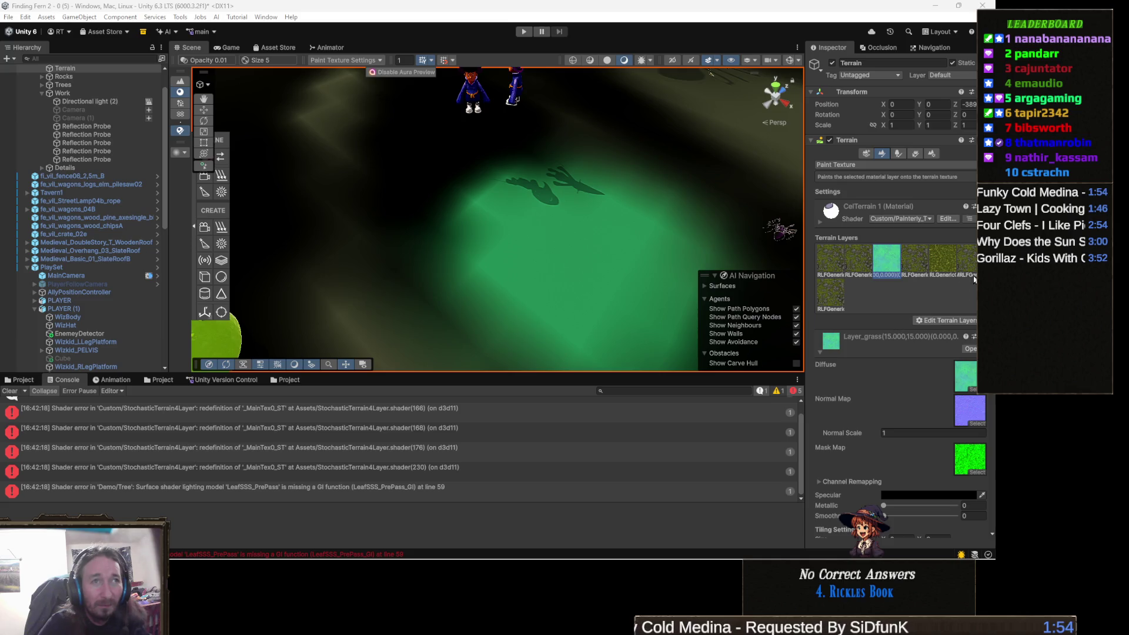
{"action": "left_click", "coordinate": [932, 154]}
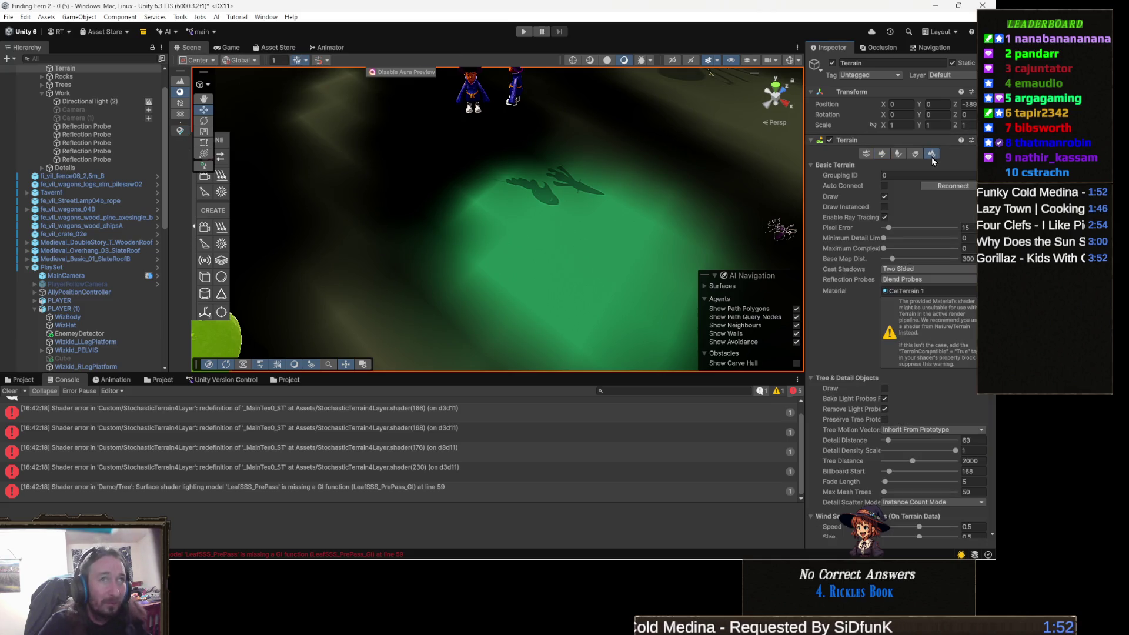
- Ping the CelTerrain 1 material in the Project panel and open its properties
{"action": "left_click", "coordinate": [20, 380]}
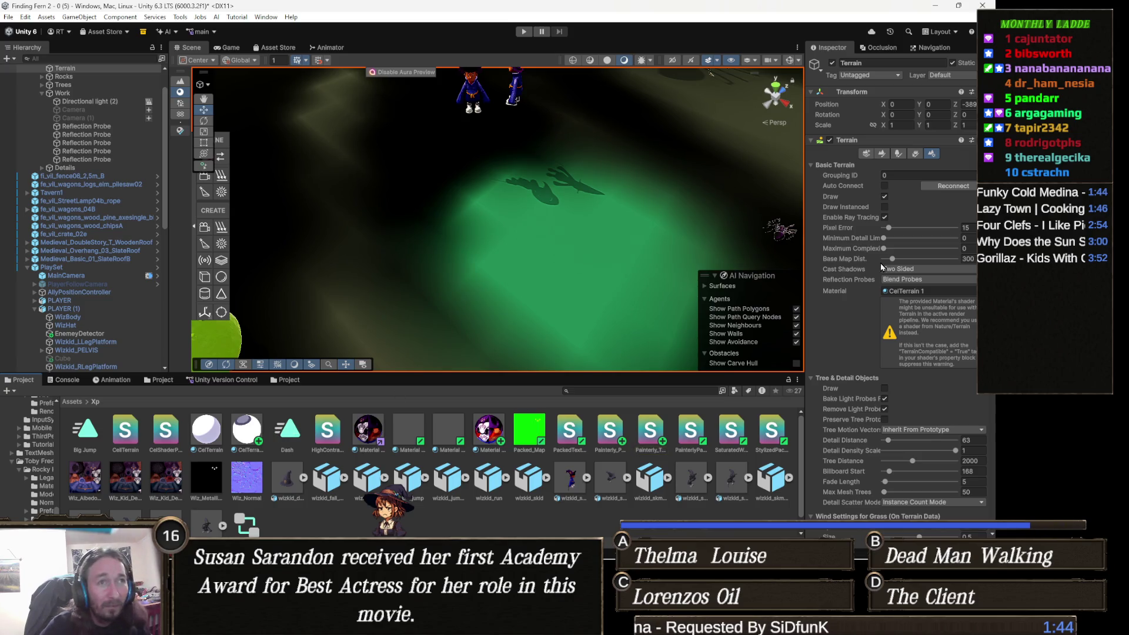
{"action": "left_click", "coordinate": [900, 294]}
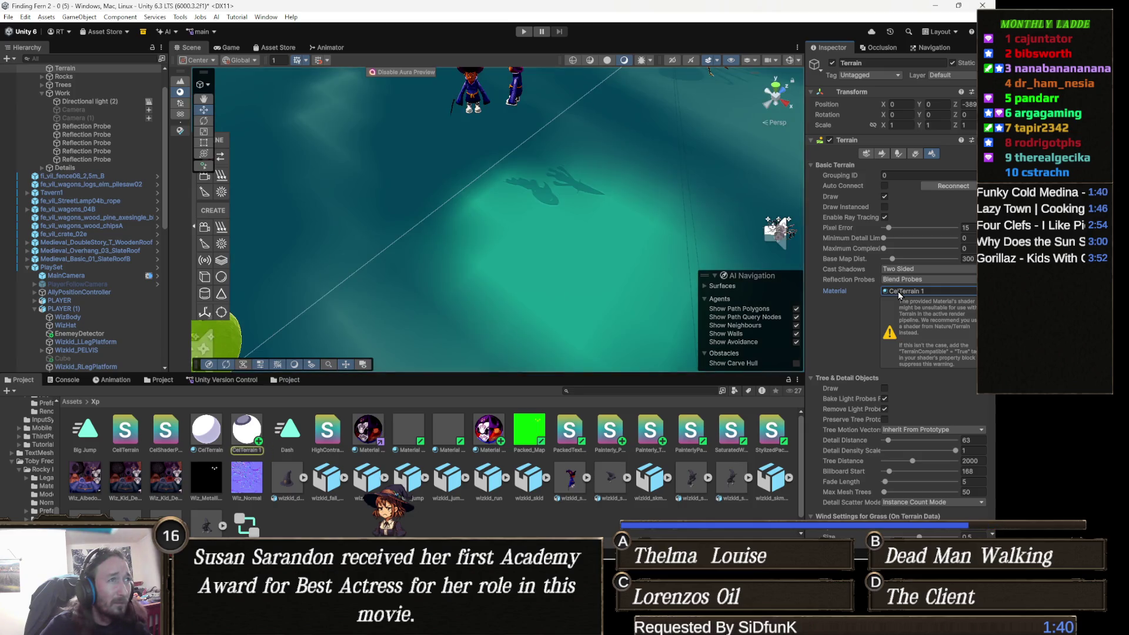
{"action": "mouse_move", "coordinate": [481, 289]}
{"action": "left_mouse_down"}
{"action": "mouse_move", "coordinate": [482, 237]}
{"action": "mouse_move", "coordinate": [353, 330]}
{"action": "left_mouse_up"}
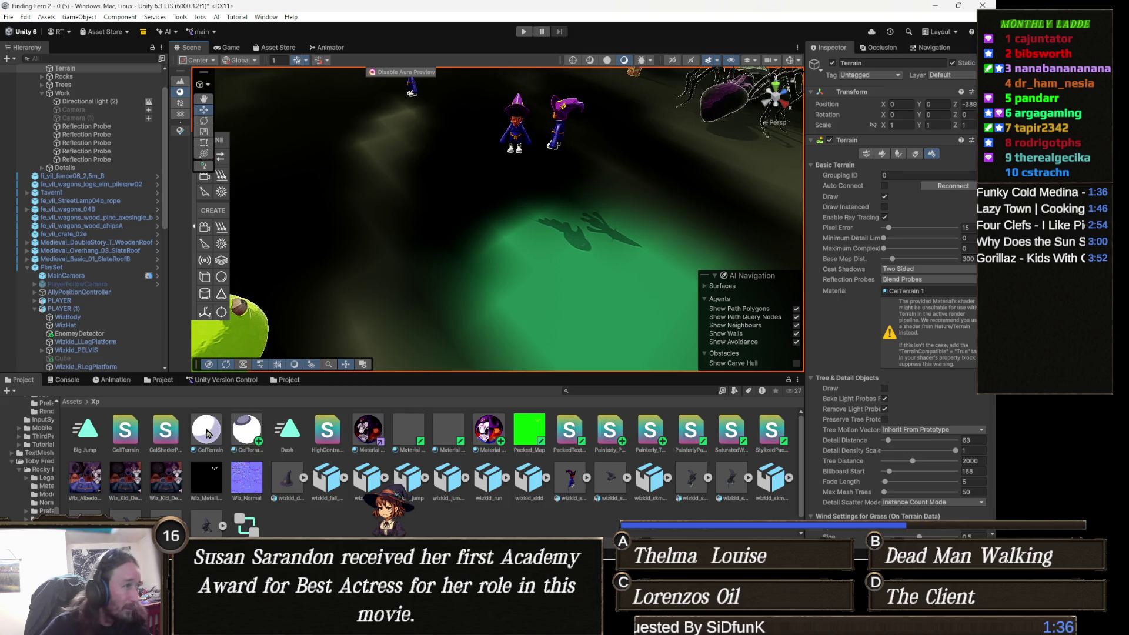
{"action": "left_click", "coordinate": [247, 434]}
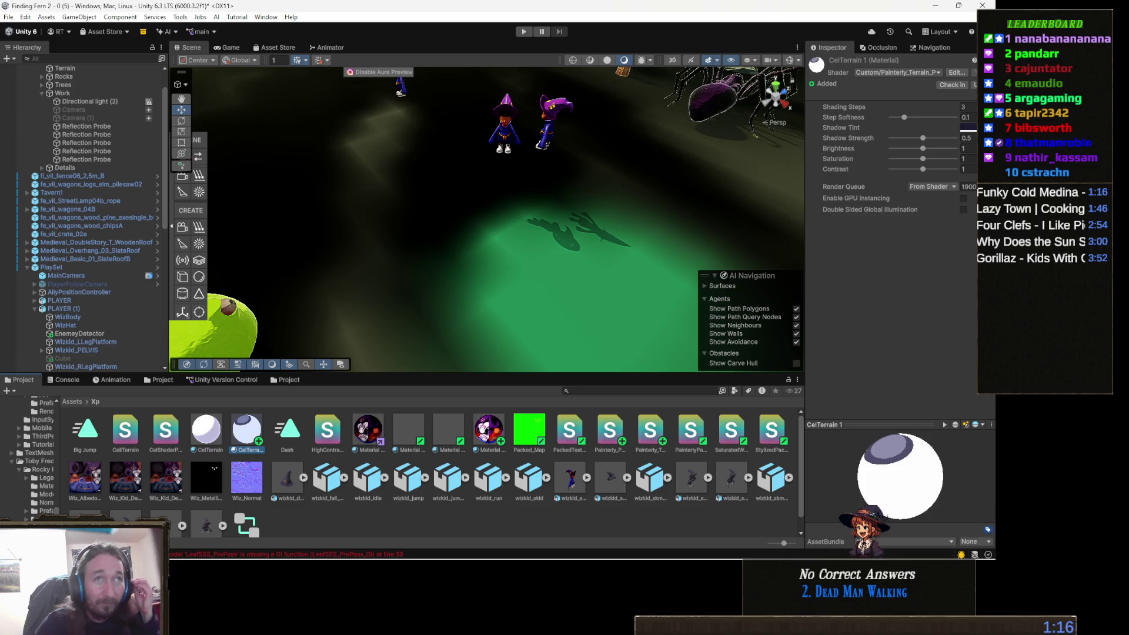
- Use Select Shader on CelTerrain 1 to inspect its Custom/Painterly_Terrain_Packed shader
{"action": "right_click", "coordinate": [868, 63]}
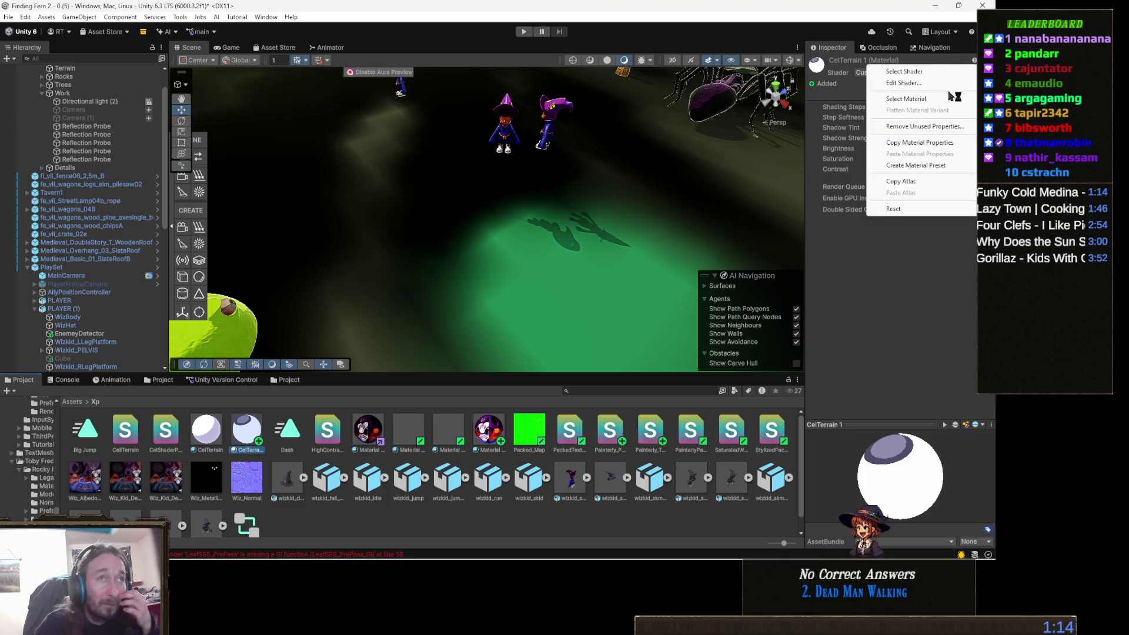
{"action": "left_click", "coordinate": [918, 71]}
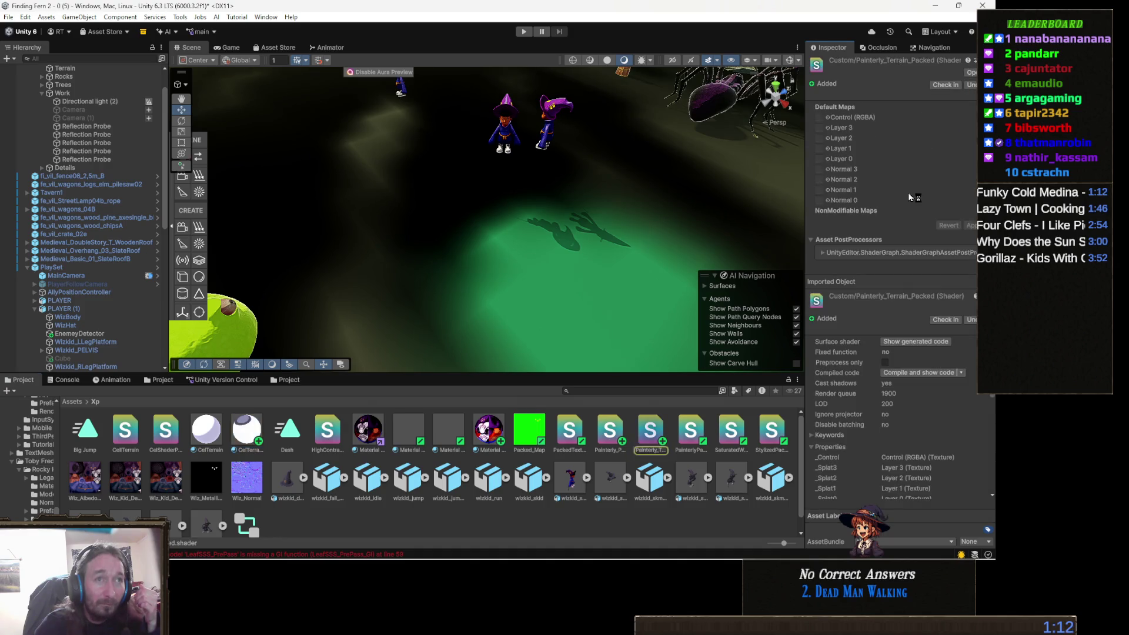
{"action": "scroll", "coordinate": [893, 258], "scroll_direction": "down", "scroll_amount": 5}
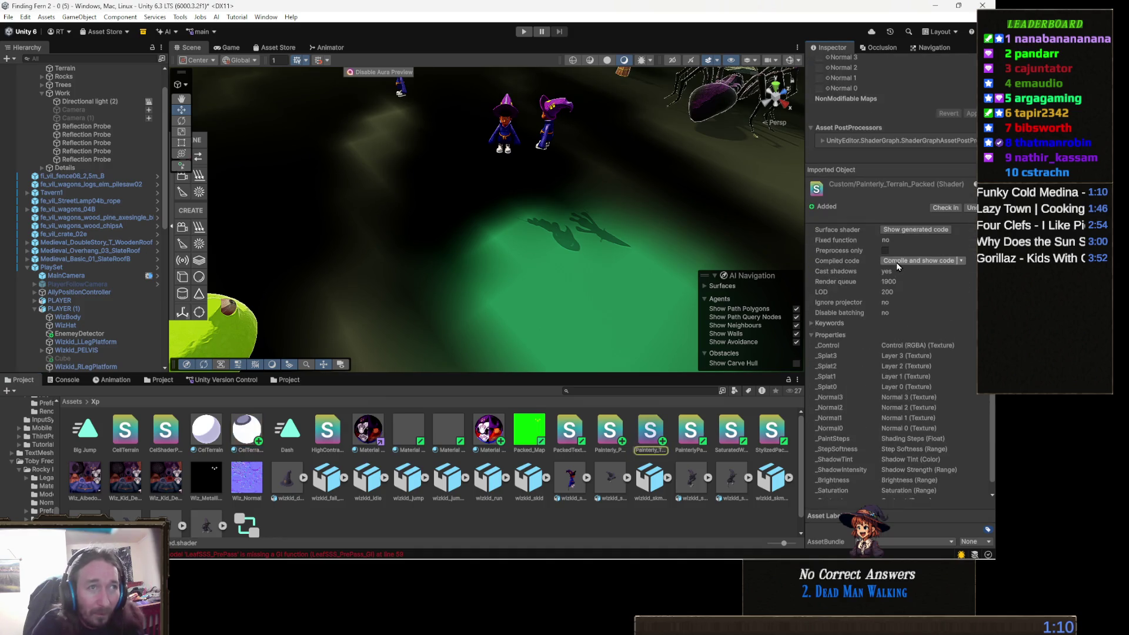
{"action": "scroll", "coordinate": [890, 316], "scroll_direction": "up", "scroll_amount": 3}
{"action": "scroll", "coordinate": [859, 306], "scroll_direction": "up", "scroll_amount": 2}
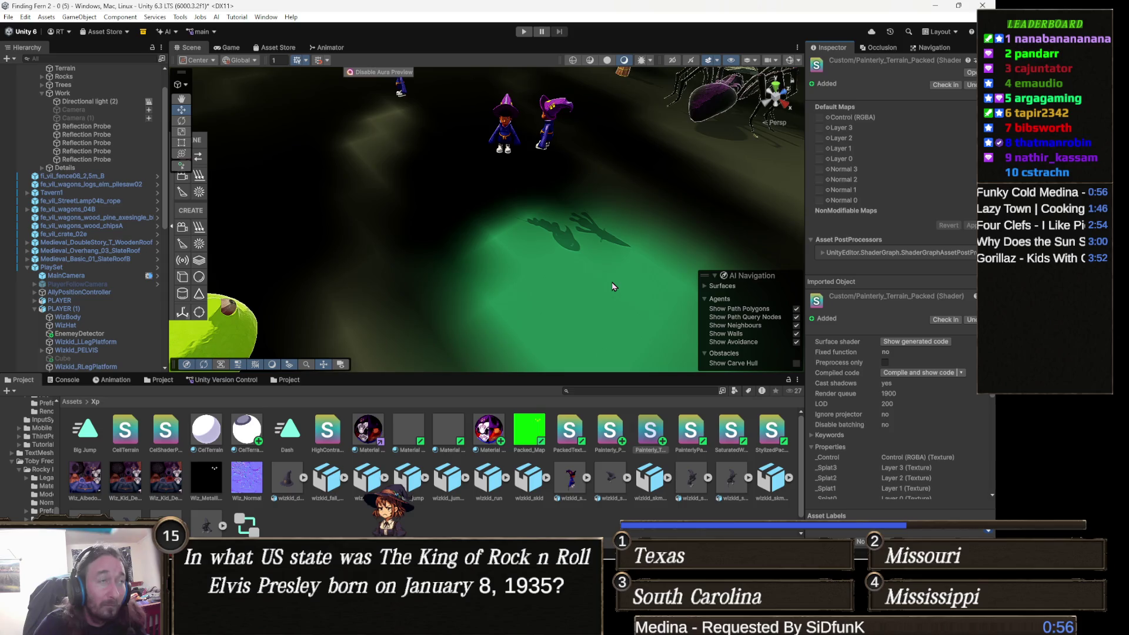
- Orbit around the lit terrain and reselect it to show its settings
{"action": "mouse_move", "coordinate": [609, 289]}
{"action": "left_mouse_down"}
{"action": "mouse_move", "coordinate": [671, 271]}
{"action": "mouse_move", "coordinate": [677, 282]}
{"action": "mouse_move", "coordinate": [612, 277]}
{"action": "mouse_move", "coordinate": [643, 292]}
{"action": "left_mouse_up"}
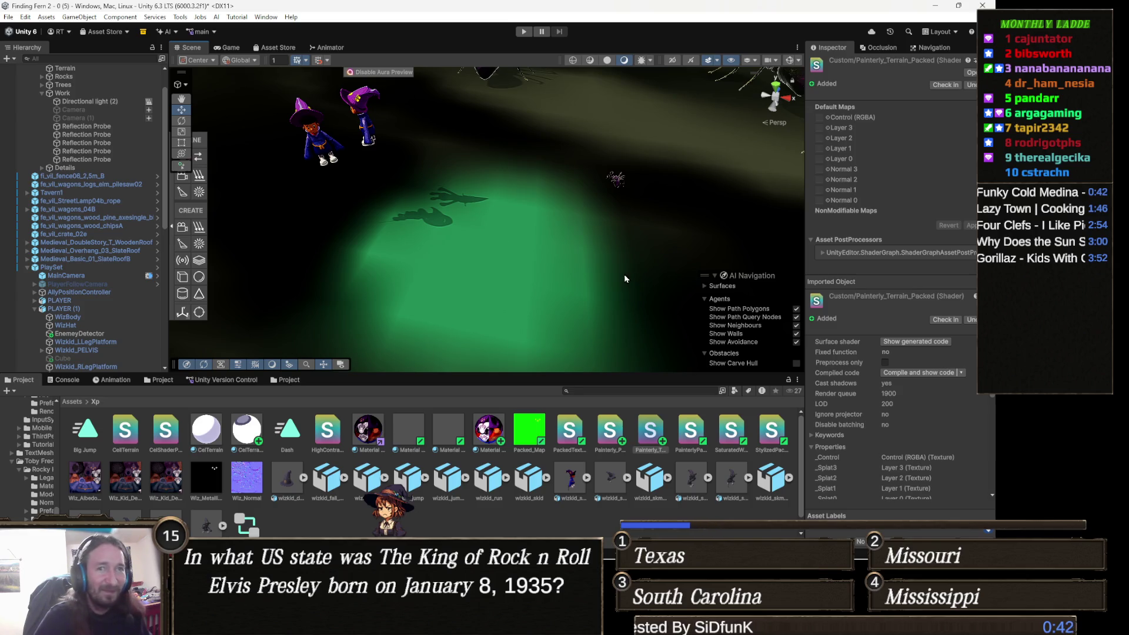
{"action": "mouse_move", "coordinate": [534, 262]}
{"action": "left_mouse_down"}
{"action": "mouse_move", "coordinate": [573, 235]}
{"action": "mouse_move", "coordinate": [517, 274]}
{"action": "left_mouse_up"}
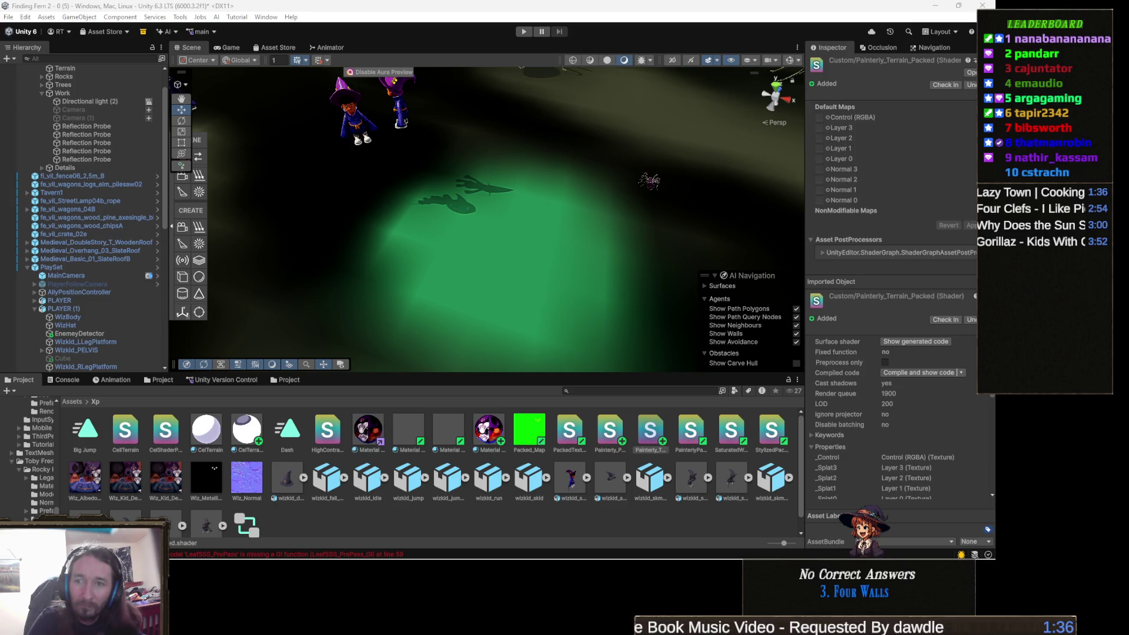
{"action": "left_click_drag", "start_coordinate": [537, 204], "coordinate": [556, 228]}
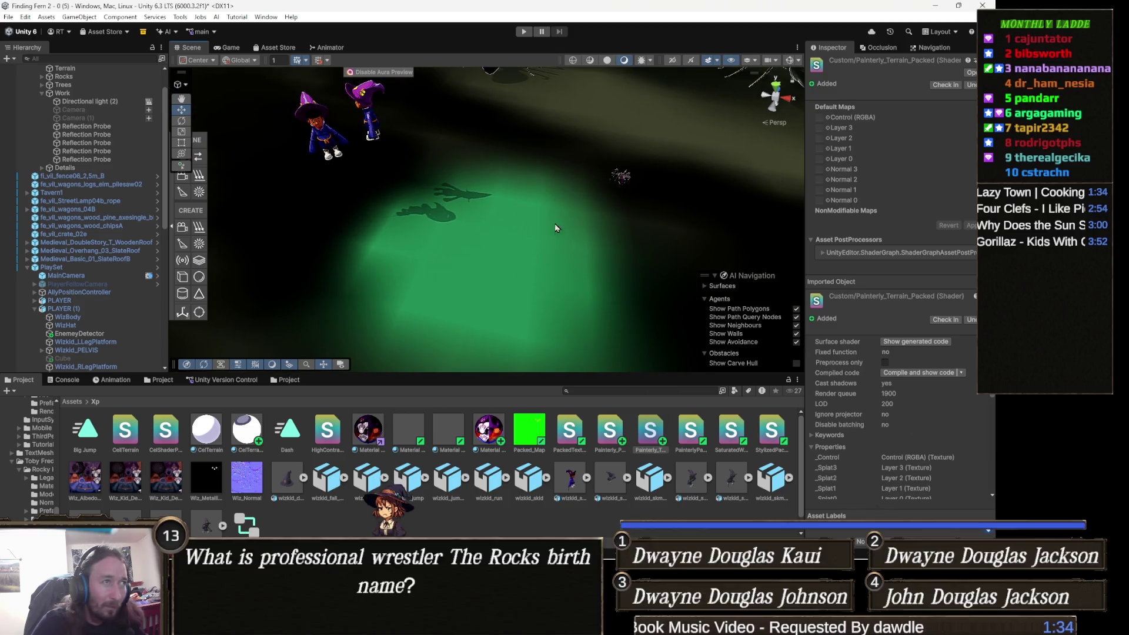
{"action": "left_click", "coordinate": [566, 282]}
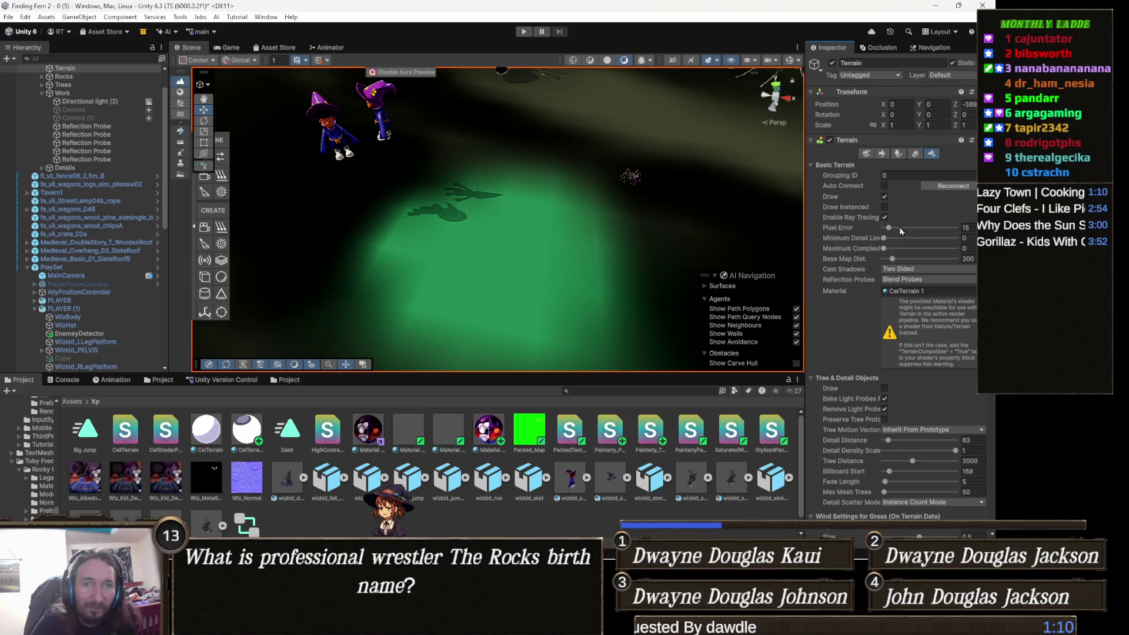
- In Paint Texture, give the first terrain layer a green mask map texture
{"action": "left_click", "coordinate": [882, 155]}
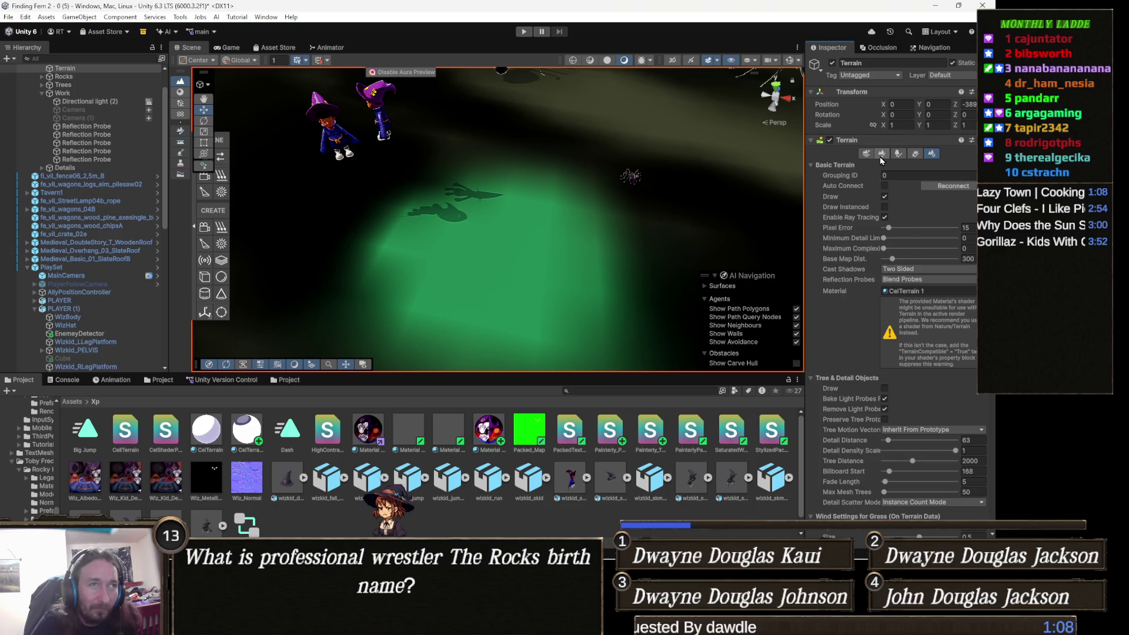
{"action": "left_click", "coordinate": [830, 259]}
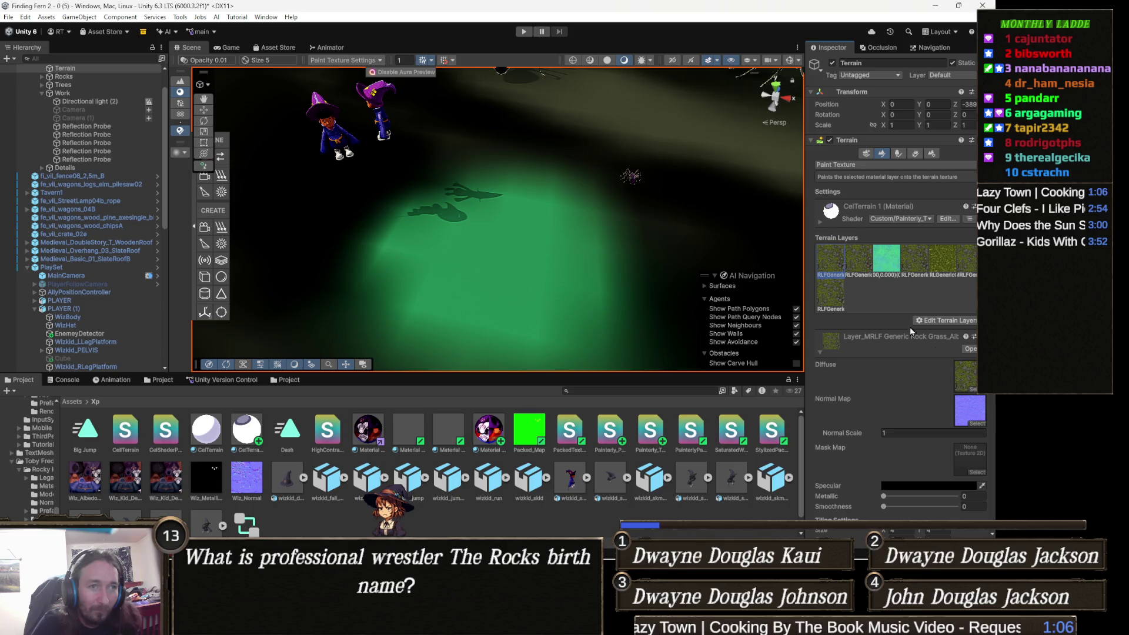
{"action": "left_click", "coordinate": [963, 378]}
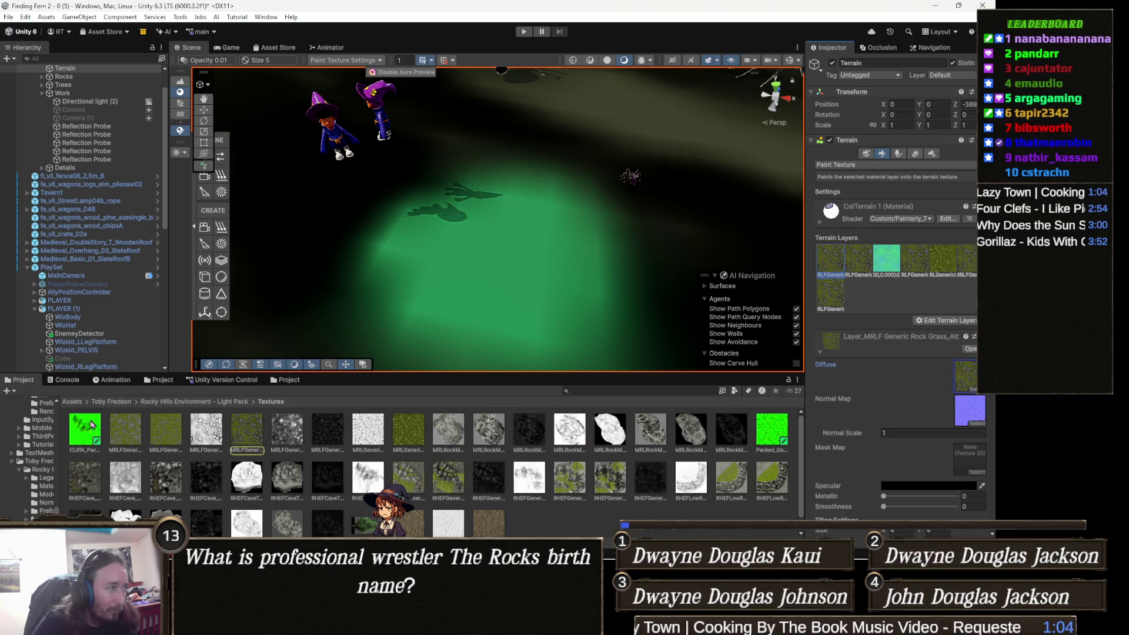
{"action": "mouse_move", "coordinate": [83, 435]}
{"action": "left_mouse_down"}
{"action": "mouse_move", "coordinate": [793, 447]}
{"action": "mouse_move", "coordinate": [955, 431]}
{"action": "mouse_move", "coordinate": [974, 451]}
{"action": "left_mouse_up"}
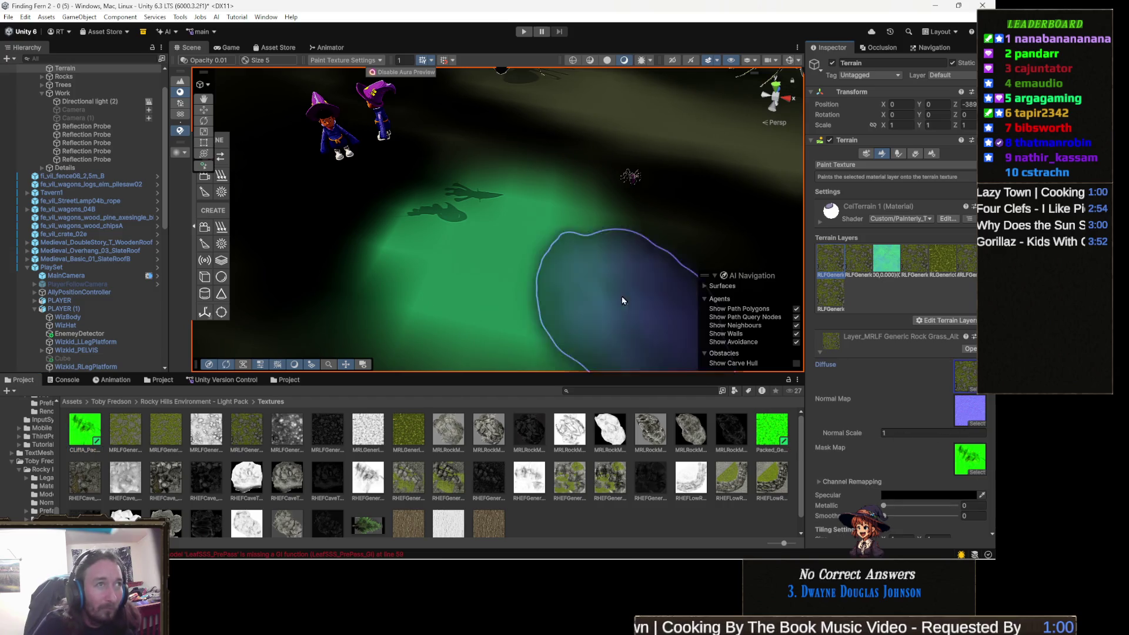
- Give the second layer a green mask map, then review all four layers on the terrain
{"action": "left_click", "coordinate": [861, 263]}
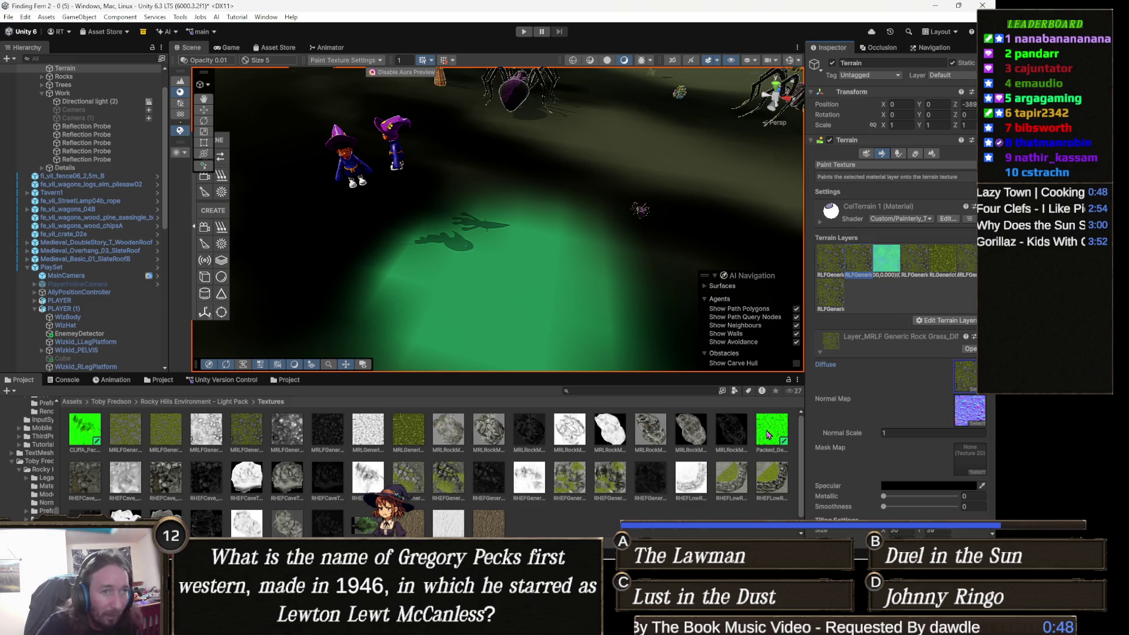
{"action": "mouse_move", "coordinate": [900, 518]}
{"action": "left_mouse_down"}
{"action": "mouse_move", "coordinate": [909, 470]}
{"action": "mouse_move", "coordinate": [959, 468]}
{"action": "mouse_move", "coordinate": [970, 450]}
{"action": "left_mouse_up"}
{"action": "left_click", "coordinate": [832, 266]}
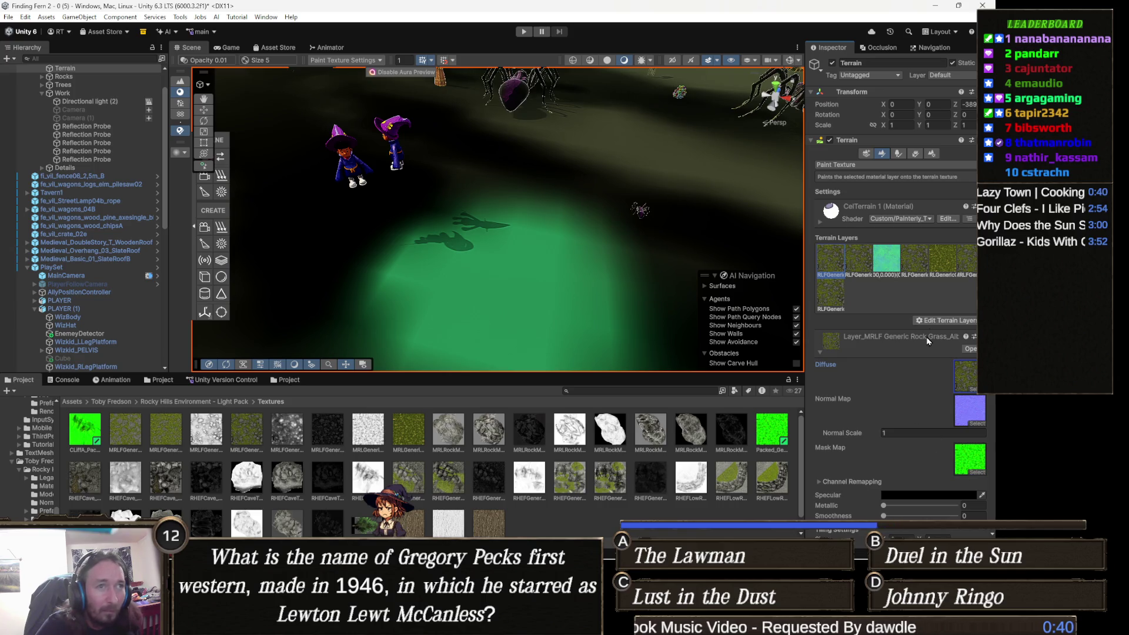
{"action": "left_click", "coordinate": [923, 265]}
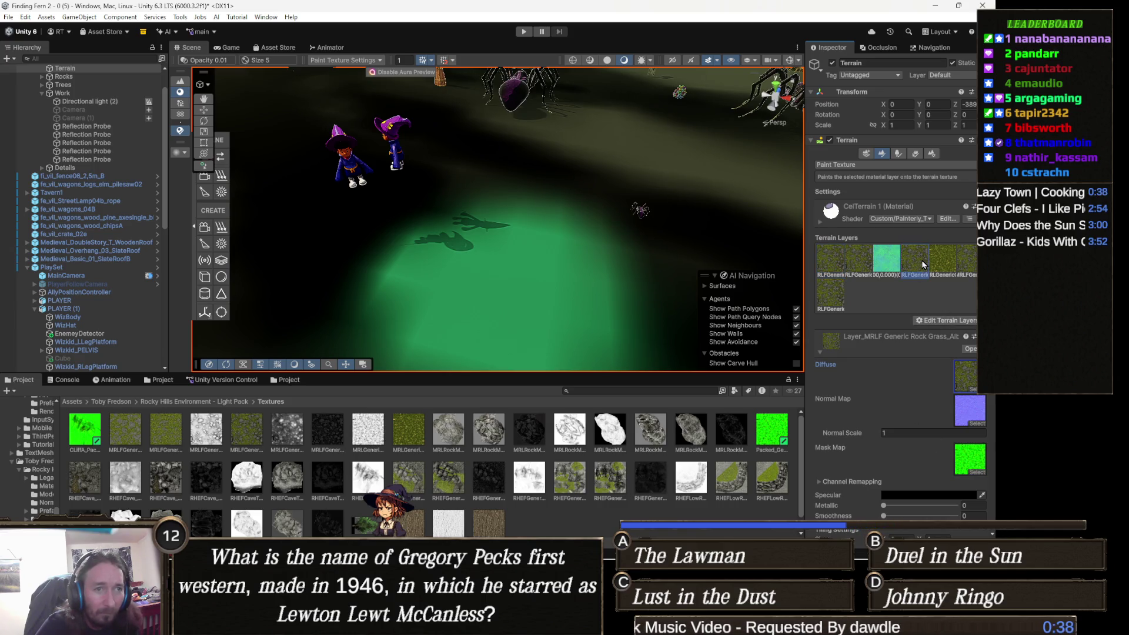
{"action": "left_click", "coordinate": [893, 266]}
{"action": "left_click", "coordinate": [853, 268]}
{"action": "left_click", "coordinate": [822, 266]}
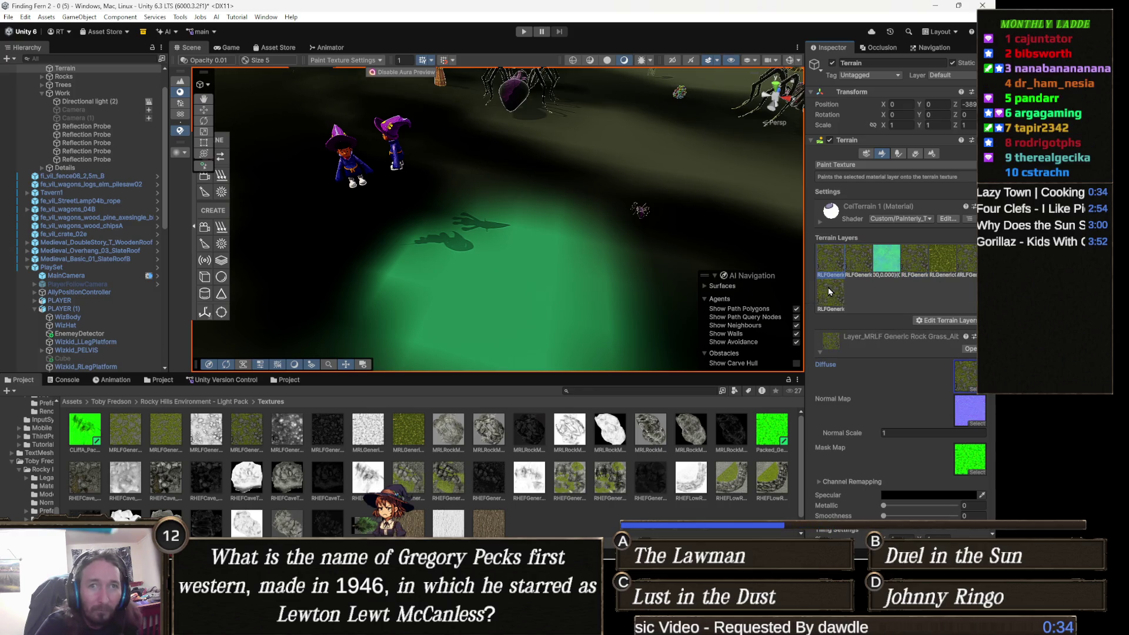
{"action": "mouse_move", "coordinate": [429, 353]}
{"action": "left_mouse_down"}
{"action": "mouse_move", "coordinate": [377, 282]}
{"action": "mouse_move", "coordinate": [402, 219]}
{"action": "mouse_move", "coordinate": [673, 194]}
{"action": "left_mouse_up"}
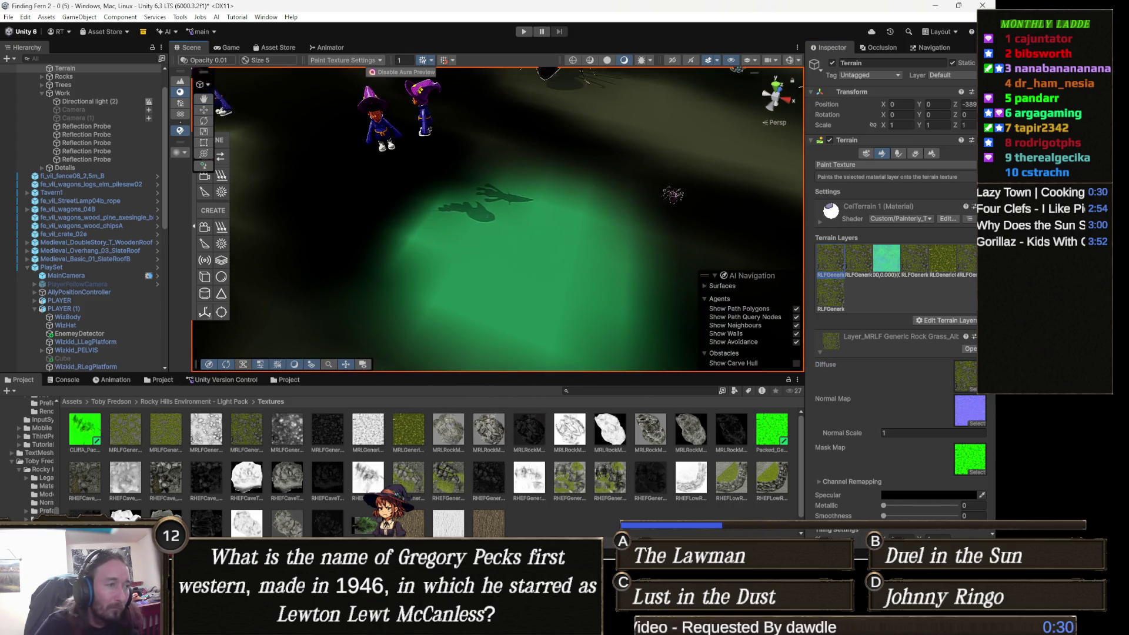
{"action": "key", "text": "alt+Tab"}
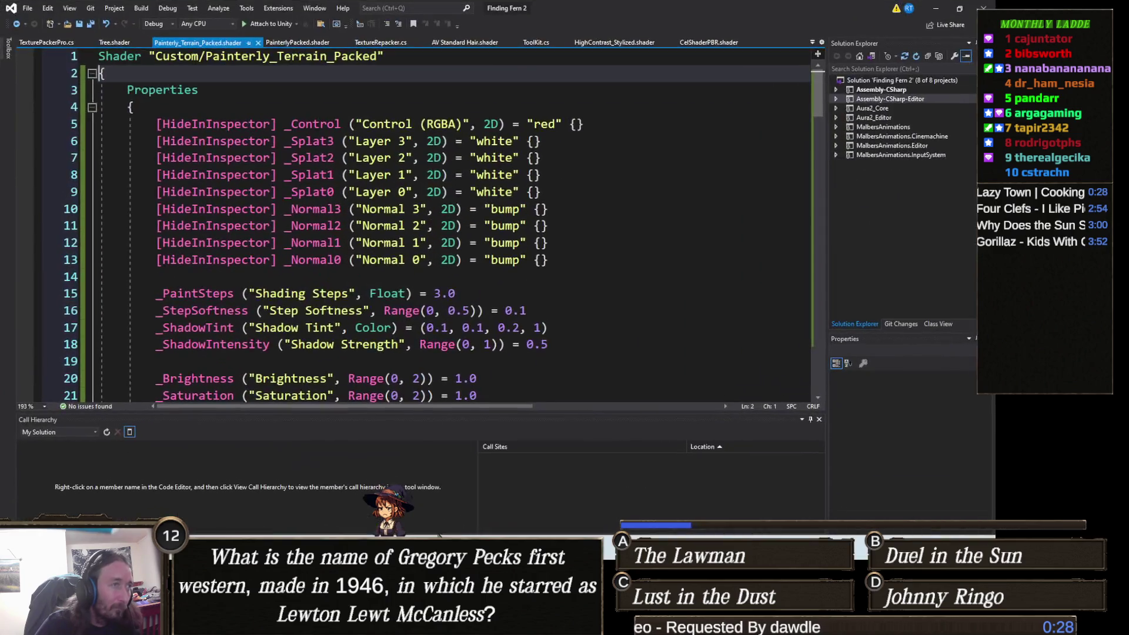
- Paste the fixed code over the shader, delete the Painterly_Terrain_Final_Fixed name line, and save
{"action": "left_click", "coordinate": [86, 82]}
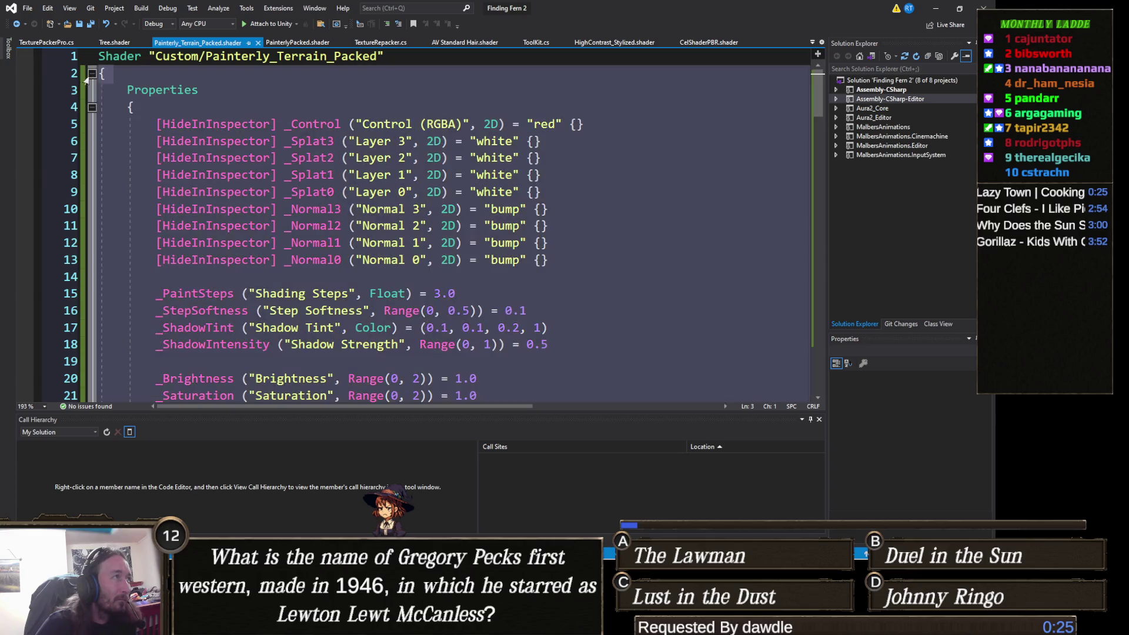
{"action": "left_click", "coordinate": [92, 74]}
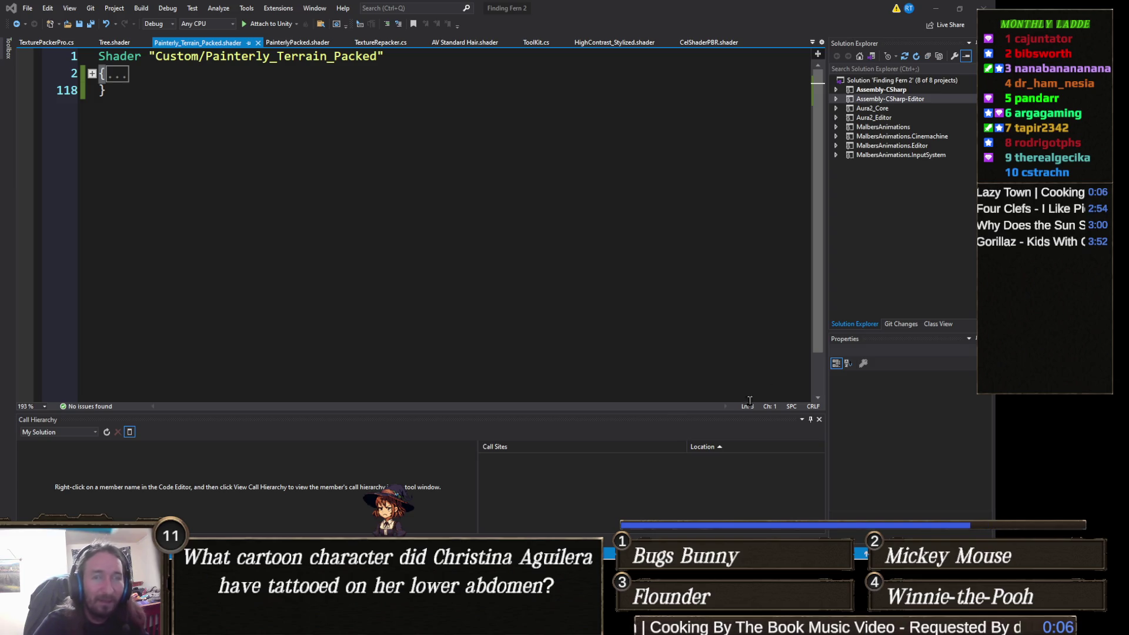
{"action": "key", "text": "ctrl+a"}
{"action": "key", "text": "ctrl+v"}
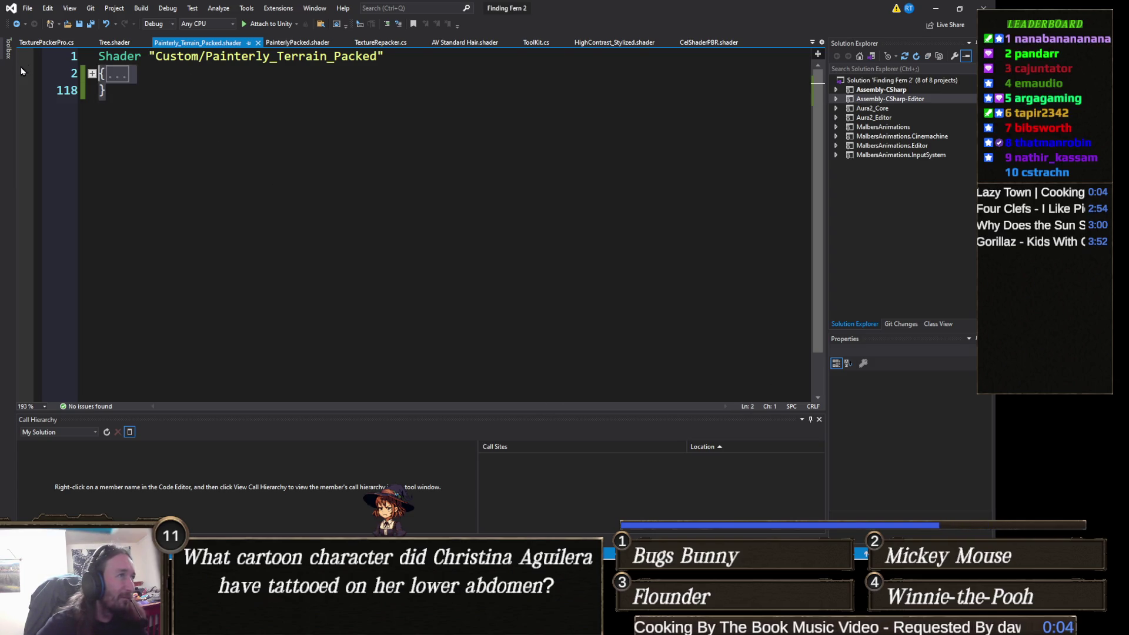
{"action": "scroll", "coordinate": [160, 148], "scroll_direction": "up", "scroll_amount": 20}
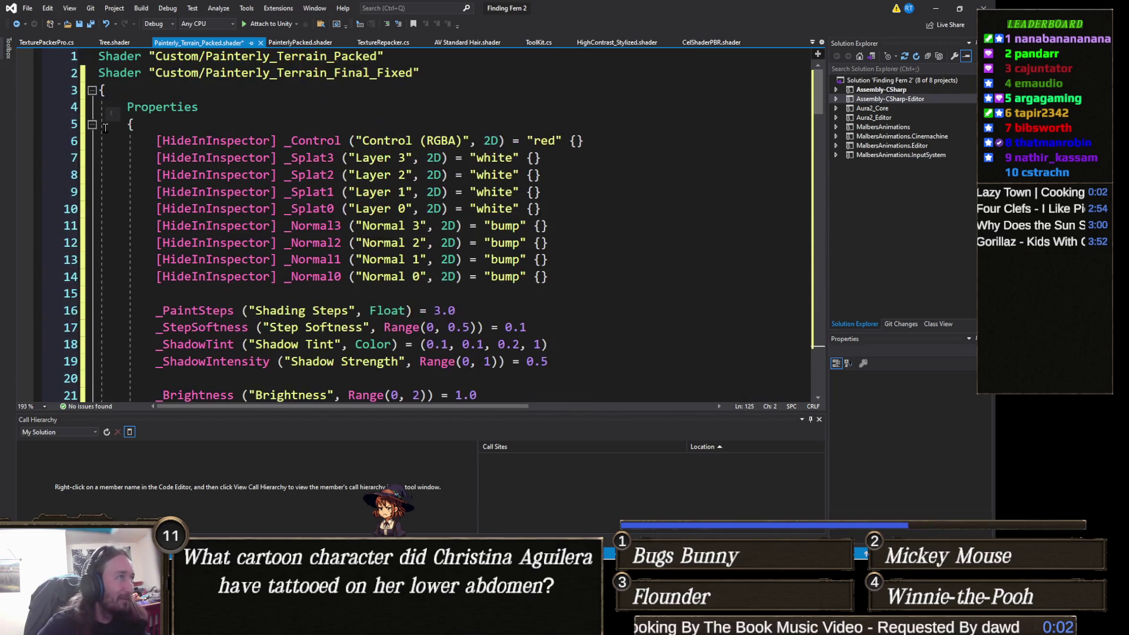
{"action": "left_click", "coordinate": [74, 73]}
{"action": "key", "text": "Delete"}
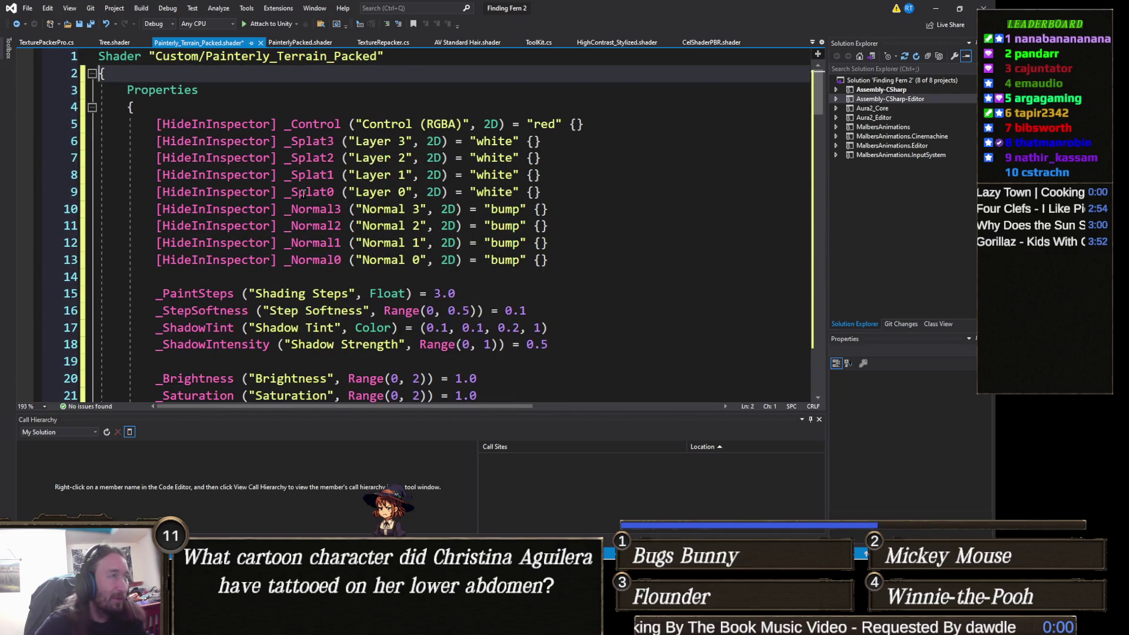
{"action": "key", "text": "ctrl+s"}
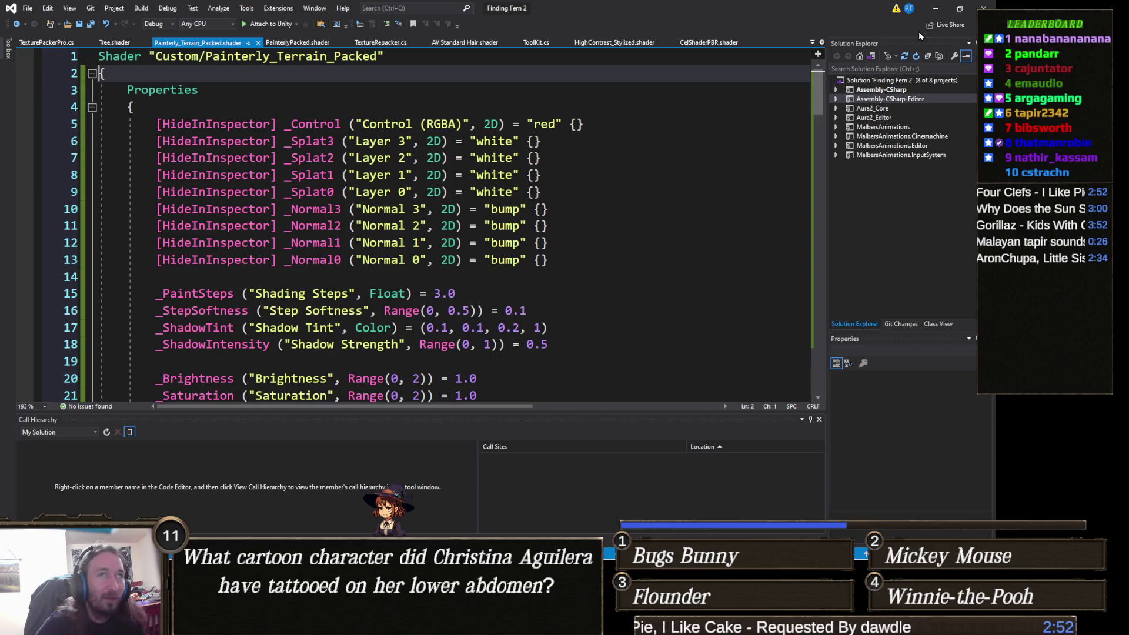
{"action": "key", "text": "alt+Tab"}
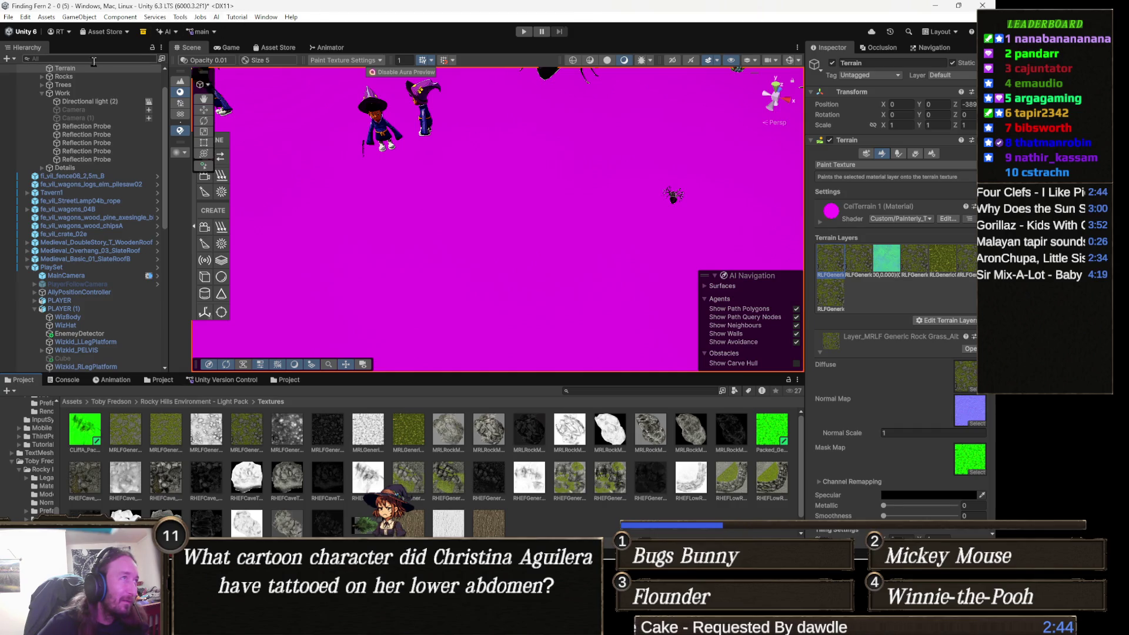
- Read the Console's _Control_ST redefinition errors at lines 138, 140 and 204 in Painterly_Terrain_Packed
{"action": "left_click", "coordinate": [338, 47]}
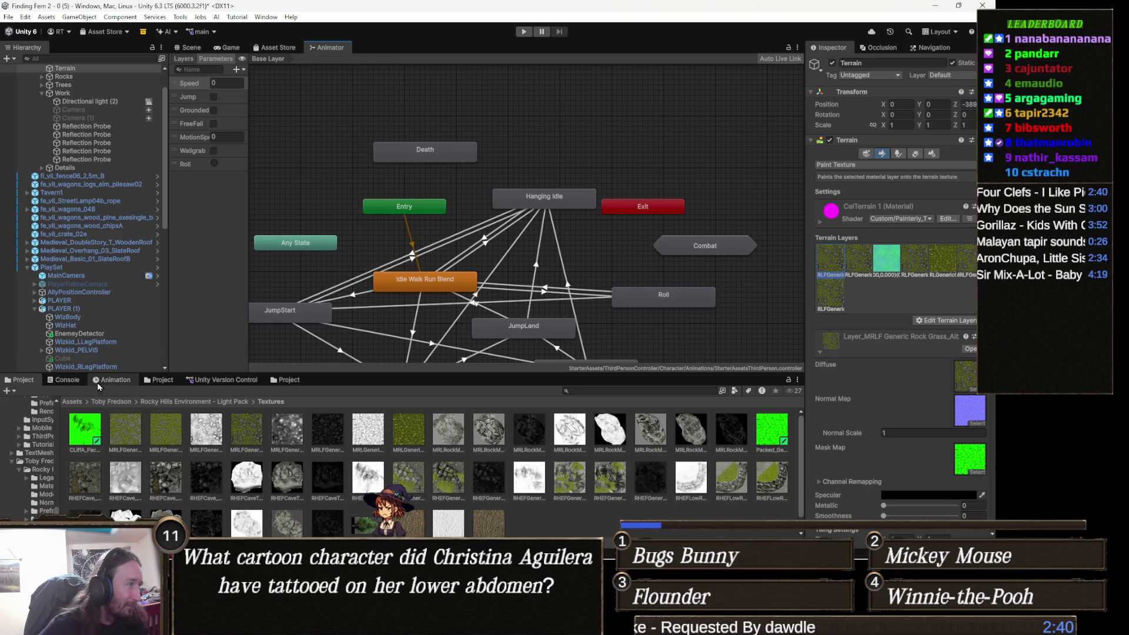
{"action": "left_click", "coordinate": [75, 381]}
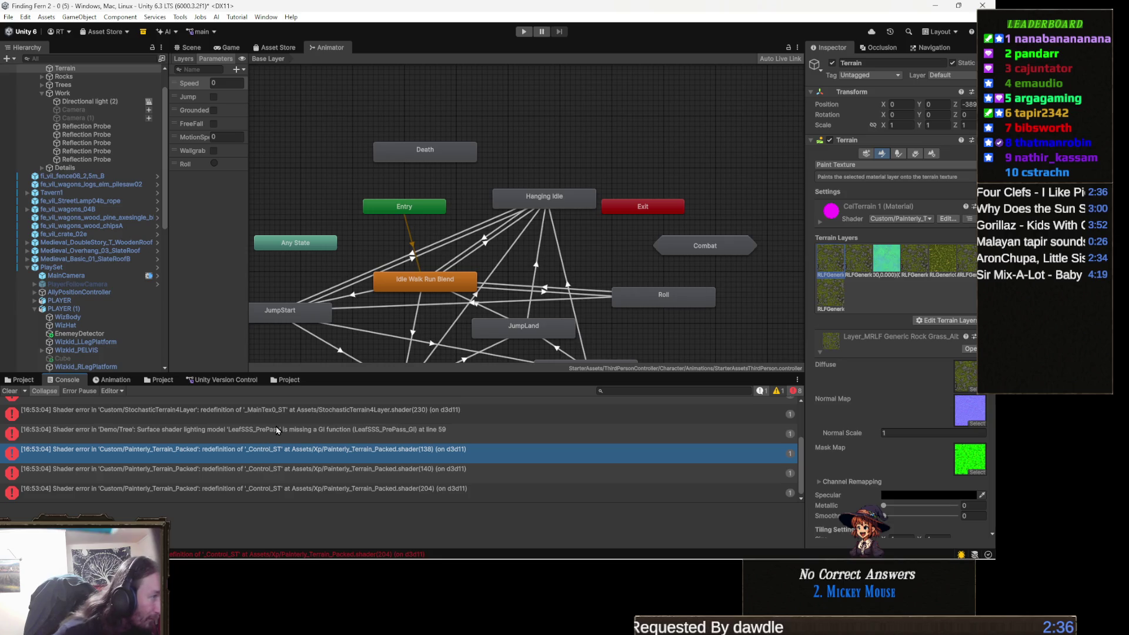
{"action": "left_click", "coordinate": [206, 470]}
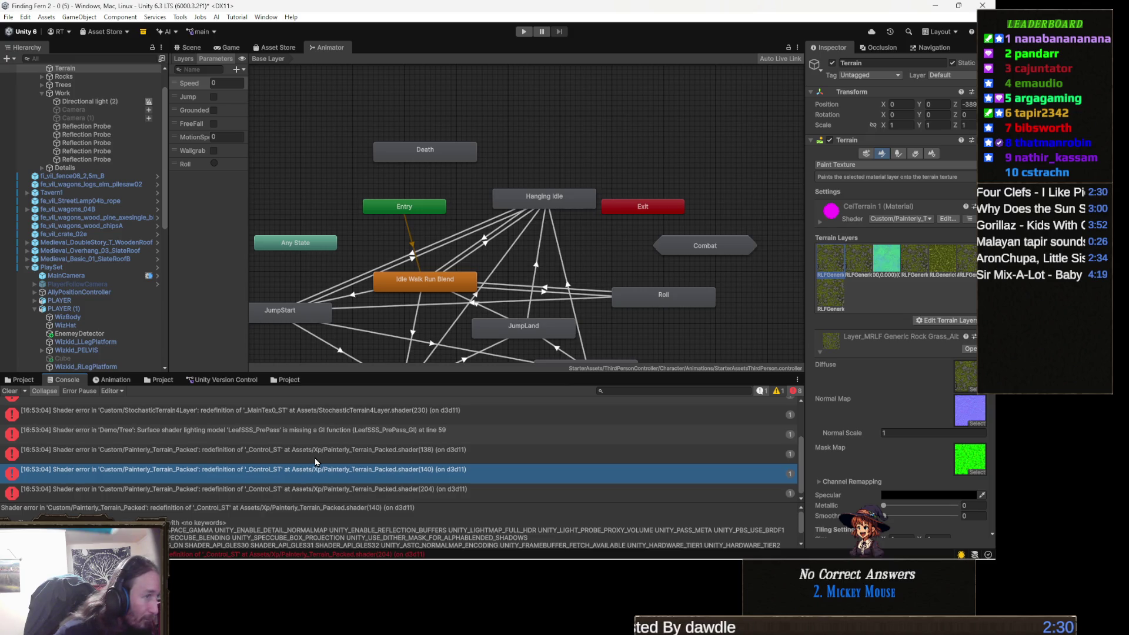
{"action": "left_click", "coordinate": [410, 453]}
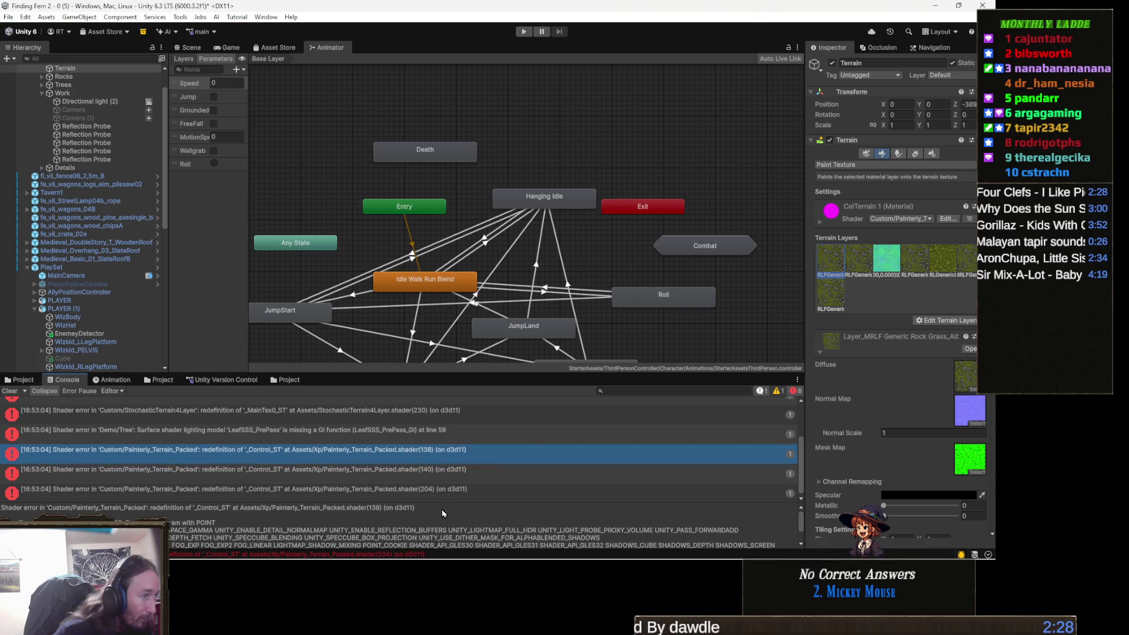
{"action": "triple_click", "coordinate": [404, 537]}
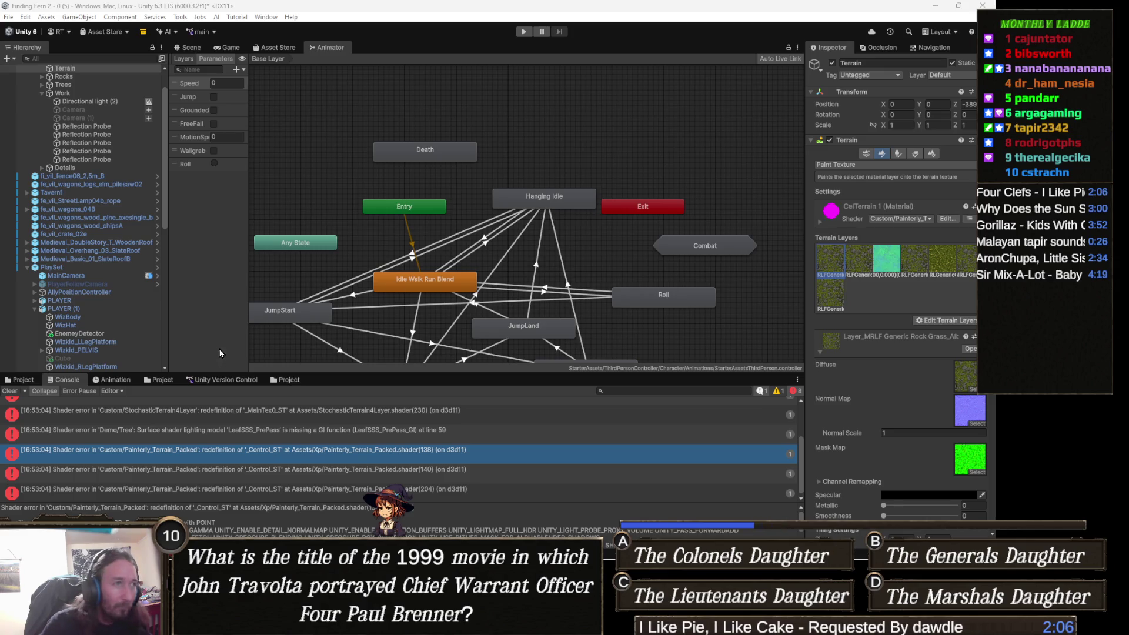
{"action": "left_click", "coordinate": [428, 470]}
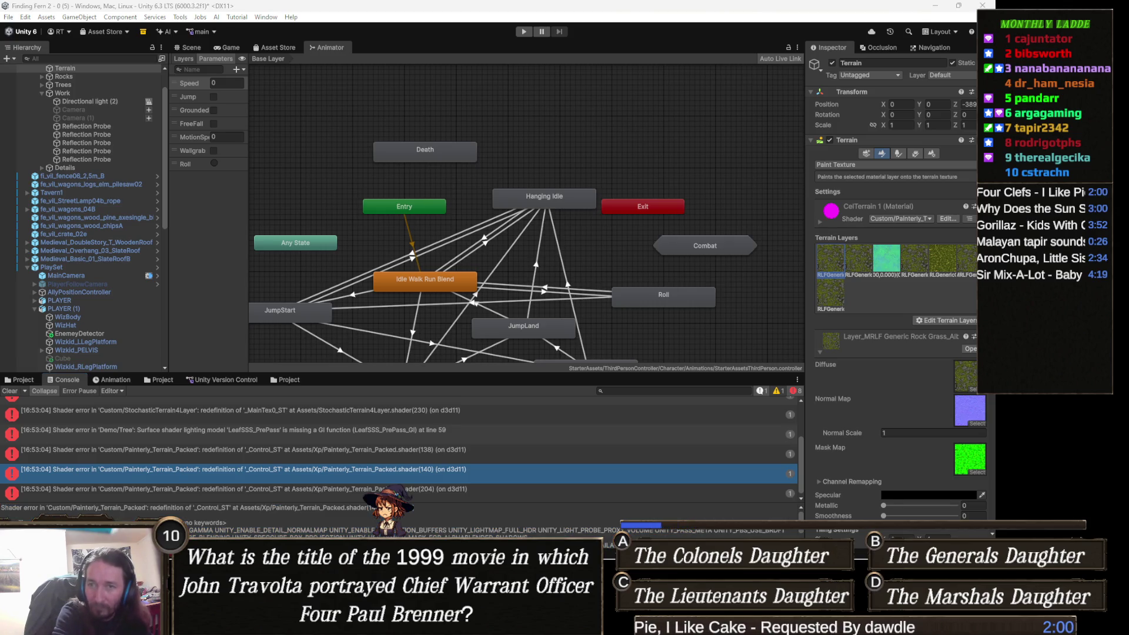
{"action": "left_click", "coordinate": [457, 492]}
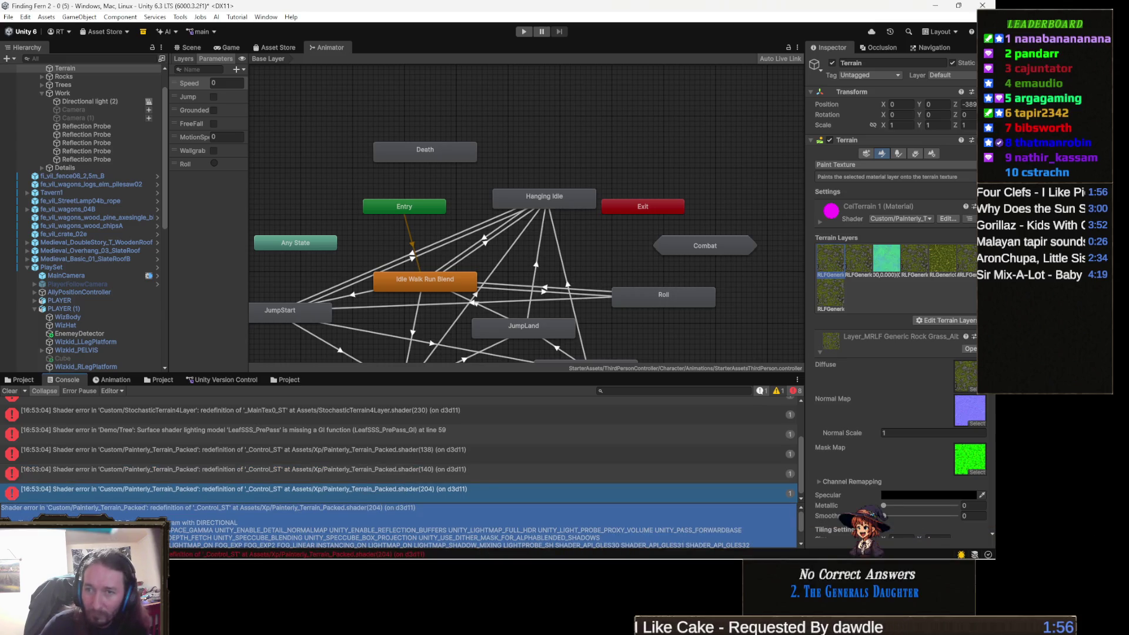
- Bring the Painterly_Terrain_Packed shader code in Visual Studio back to the front
{"action": "key", "text": "alt+Tab"}
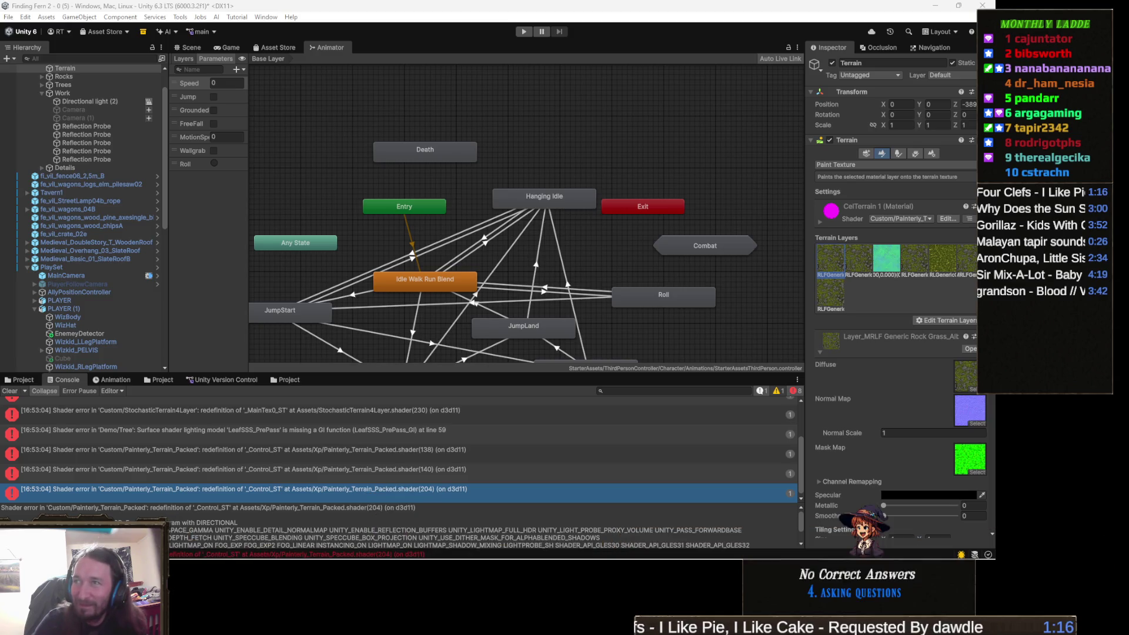
{"action": "mouse_move", "coordinate": [194, 541]}
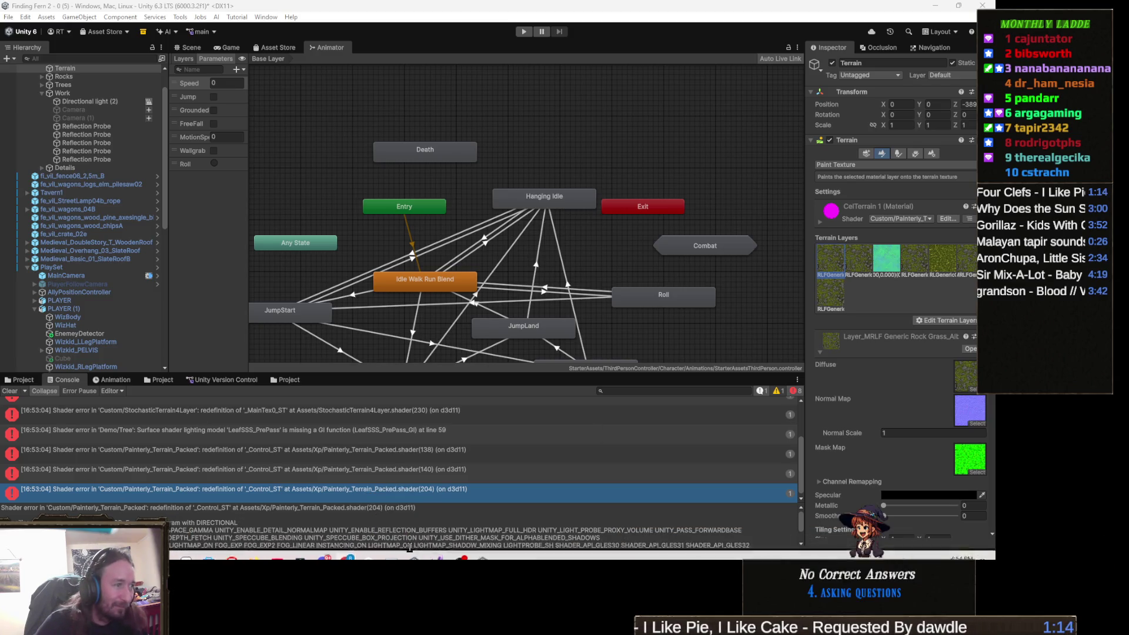
{"action": "left_click", "coordinate": [436, 547]}
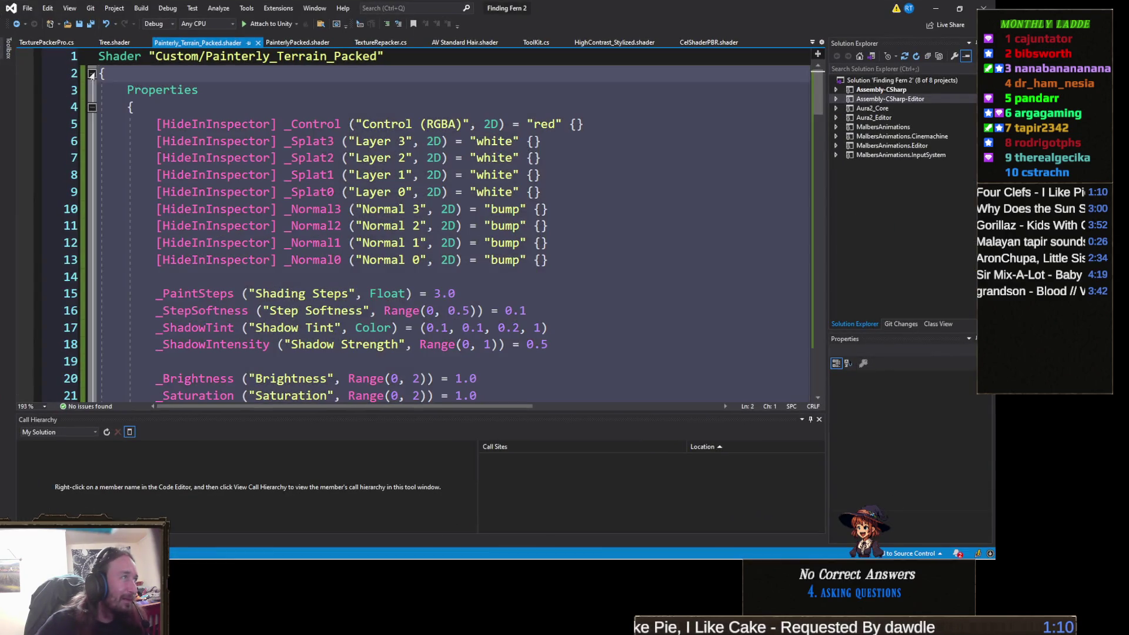
- Replace the shader body with the cleaned code, delete the Painterly_Terrain_Clean name line, and save
{"action": "left_click", "coordinate": [92, 73]}
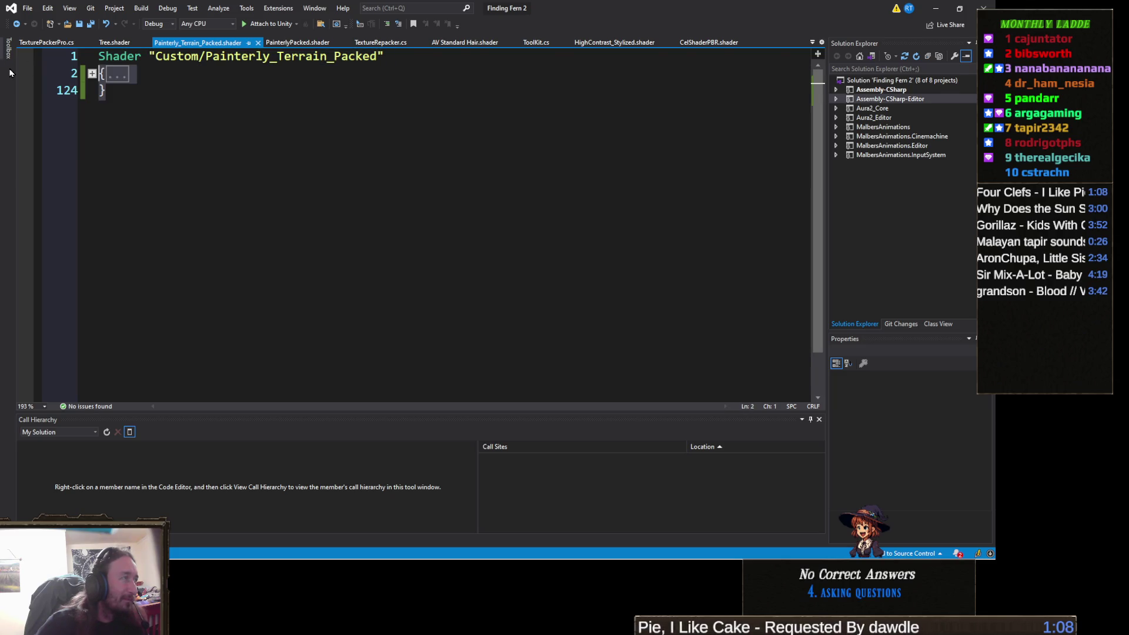
{"action": "key", "text": "ctrl+v"}
{"action": "scroll", "coordinate": [106, 86], "scroll_direction": "up", "scroll_amount": 20}
{"action": "scroll", "coordinate": [106, 86], "scroll_direction": "up", "scroll_amount": 5}
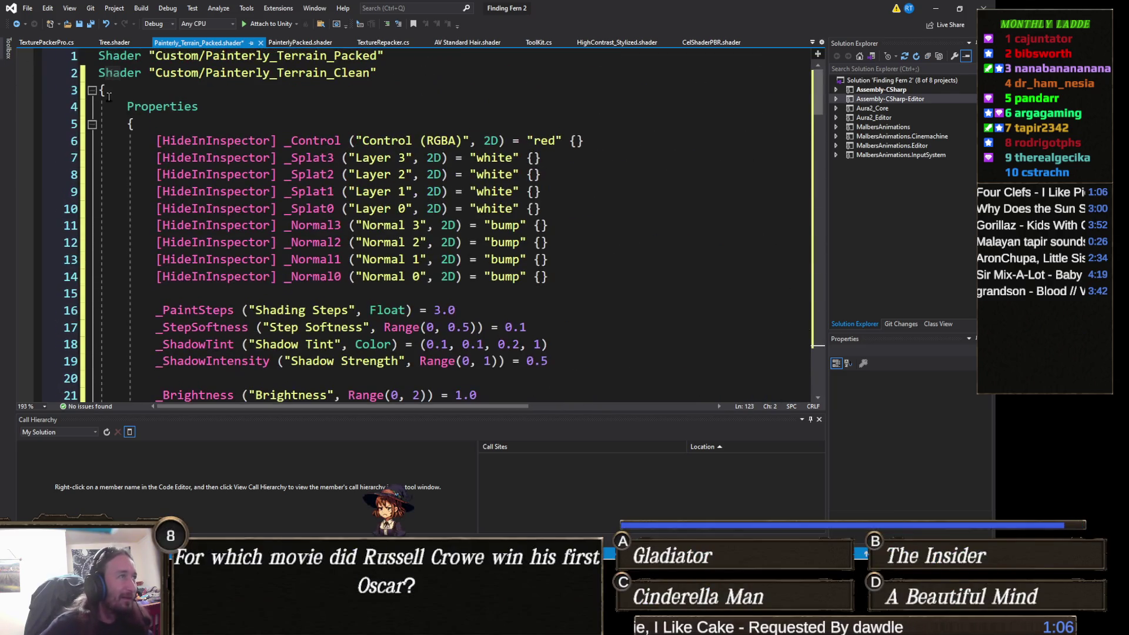
{"action": "left_click", "coordinate": [69, 73]}
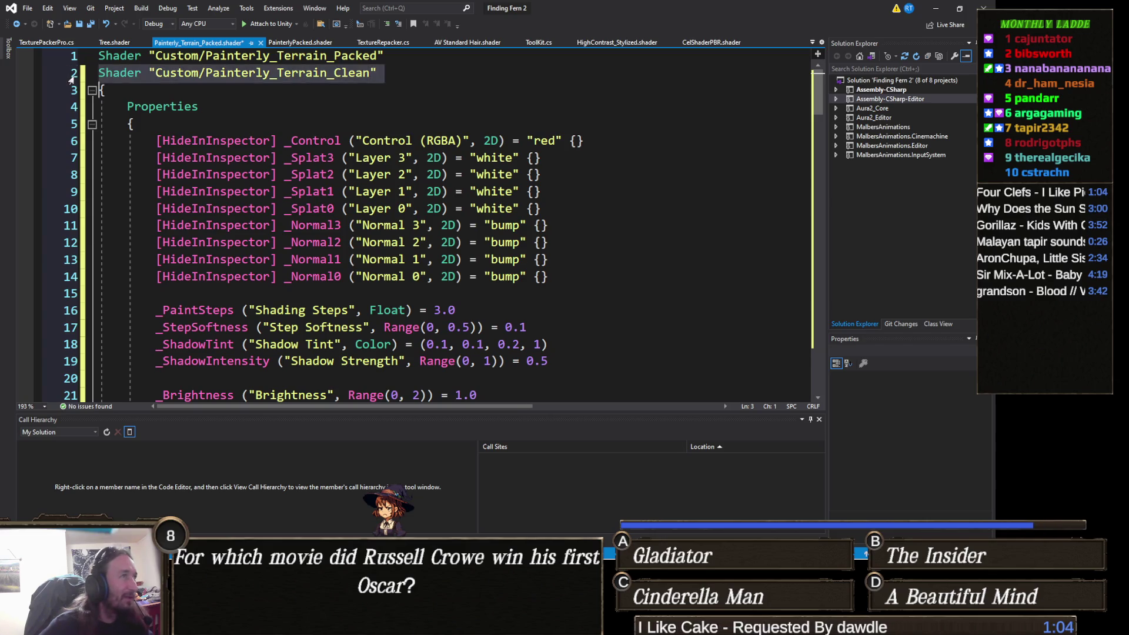
{"action": "key", "text": "Delete"}
{"action": "key", "text": "ctrl+s"}
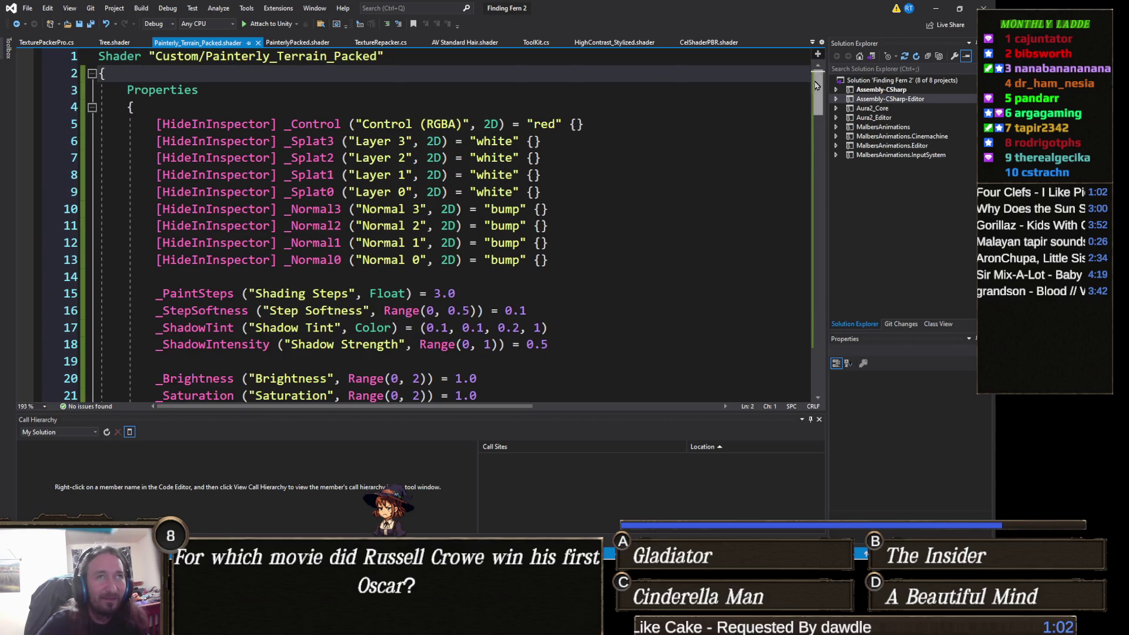
{"action": "left_click", "coordinate": [935, 8]}
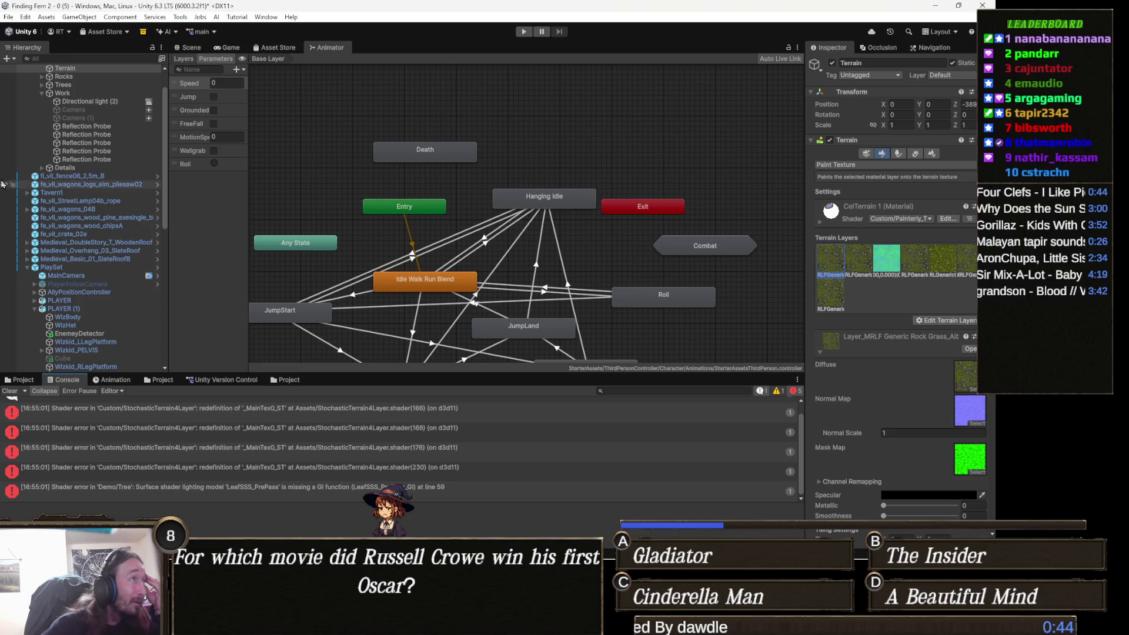
- Look around the terrain in the Scene view, now rendering green instead of error magenta
{"action": "left_click", "coordinate": [194, 47]}
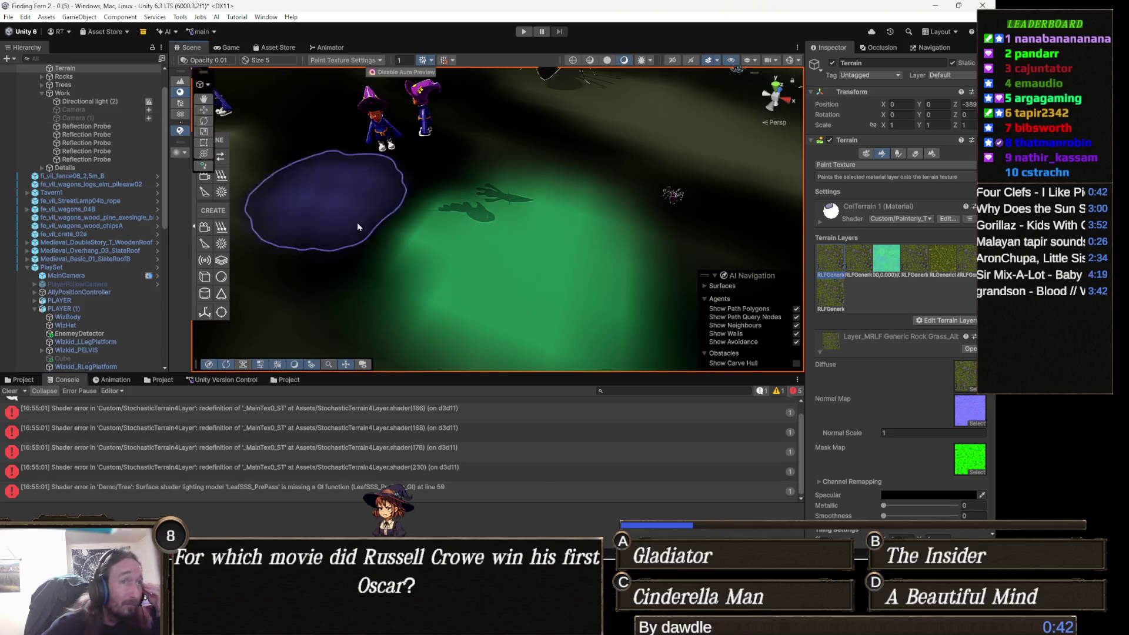
{"action": "mouse_move", "coordinate": [556, 315]}
{"action": "left_mouse_down"}
{"action": "mouse_move", "coordinate": [487, 252]}
{"action": "mouse_move", "coordinate": [482, 230]}
{"action": "mouse_move", "coordinate": [522, 324]}
{"action": "left_mouse_up"}
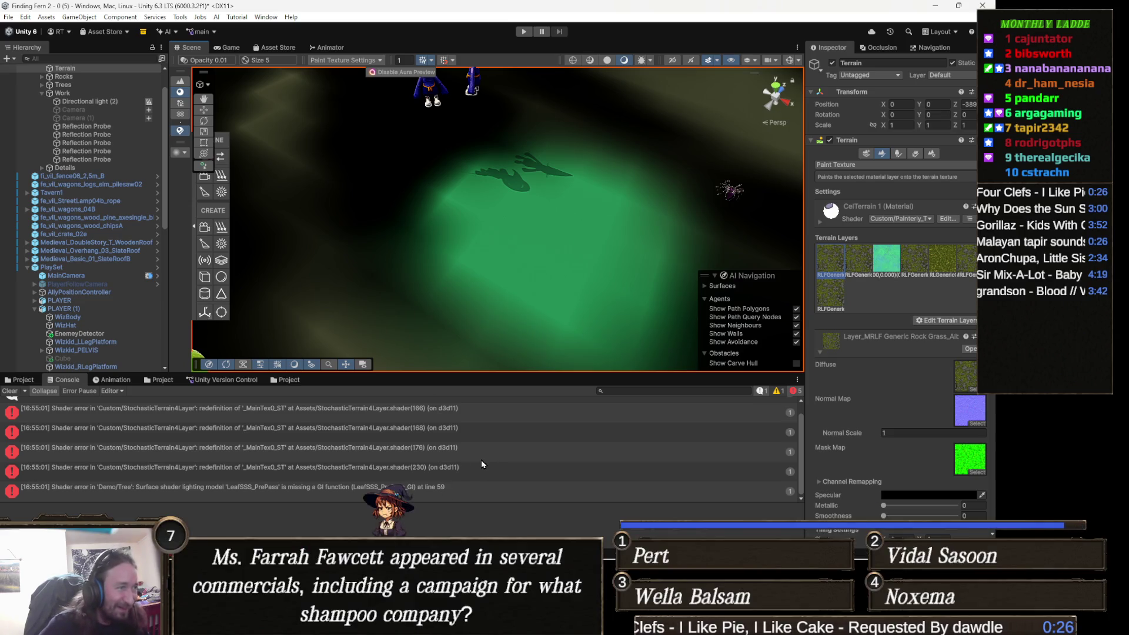
{"action": "scroll", "coordinate": [481, 464], "scroll_direction": "up", "scroll_amount": 1}
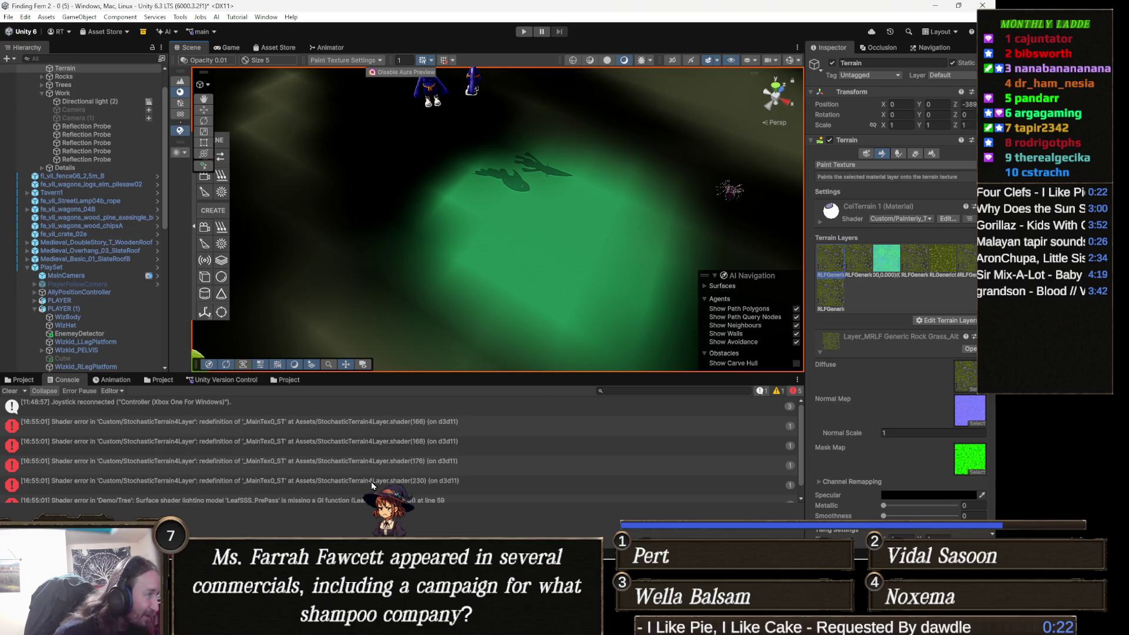
{"action": "scroll", "coordinate": [372, 486], "scroll_direction": "down", "scroll_amount": 1}
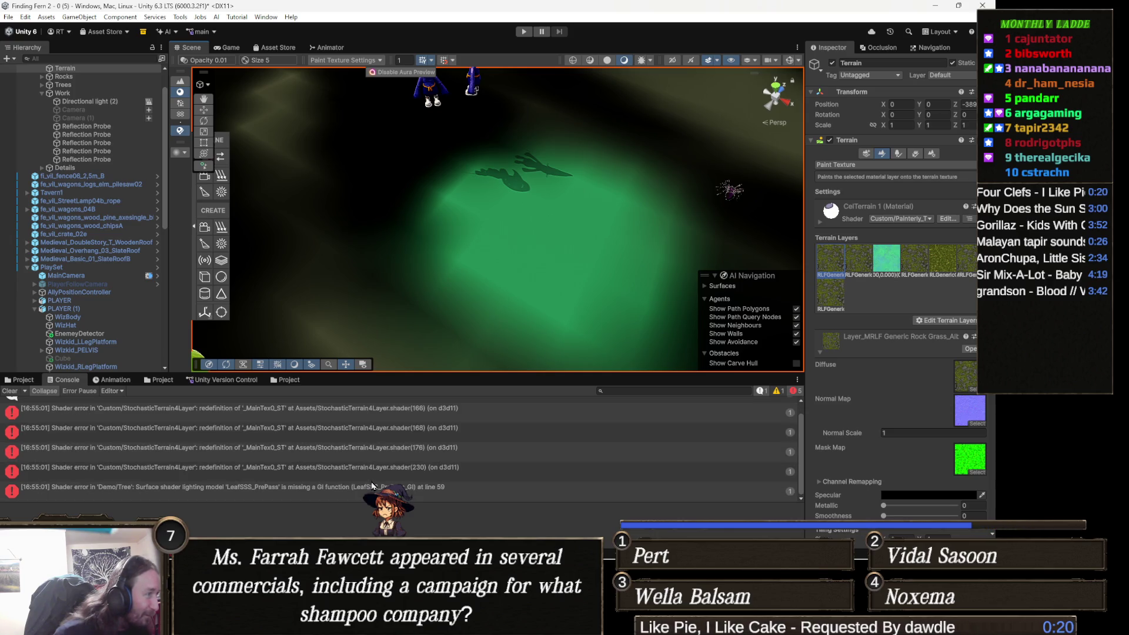
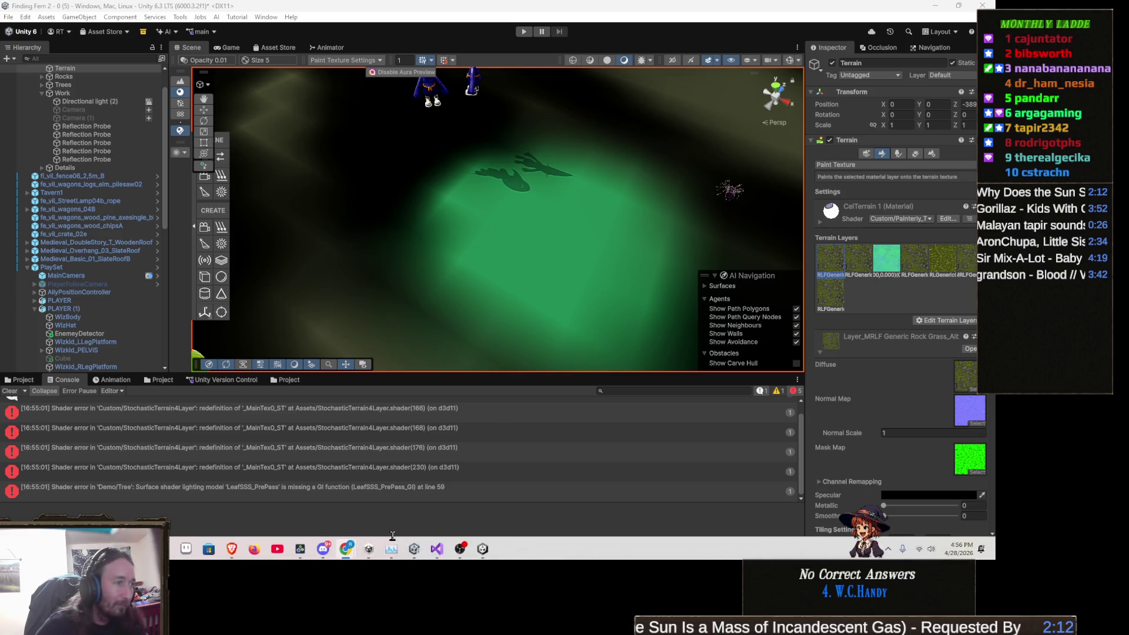
- Paste the splat-normalizing shader code over Painterly_Terrain_Packed, remove the duplicate Shader line, and save
{"action": "left_click", "coordinate": [438, 548]}
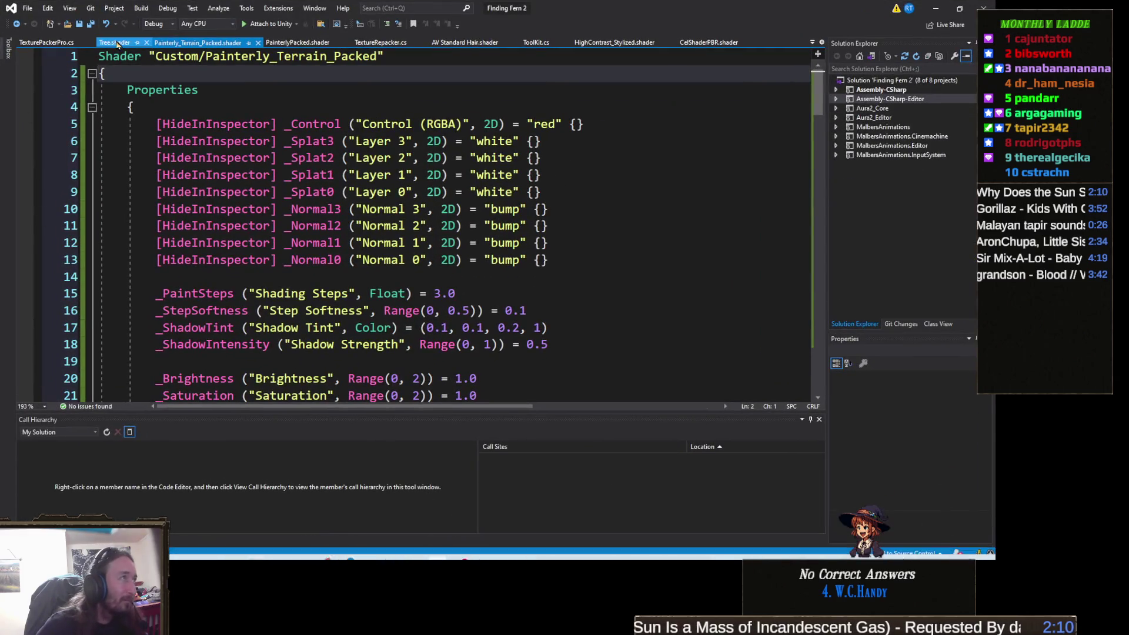
{"action": "left_click", "coordinate": [92, 73]}
{"action": "key", "text": "ctrl+v"}
{"action": "scroll", "coordinate": [105, 98], "scroll_direction": "up", "scroll_amount": 20}
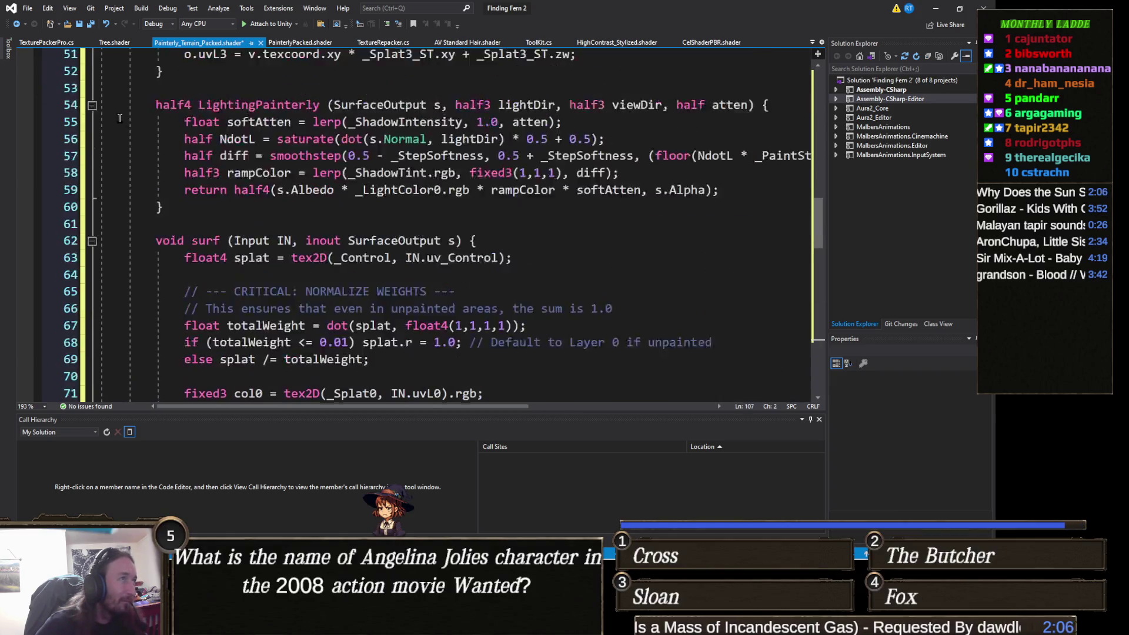
{"action": "left_click", "coordinate": [63, 77]}
{"action": "key", "text": "Delete"}
{"action": "key", "text": "ctrl+s"}
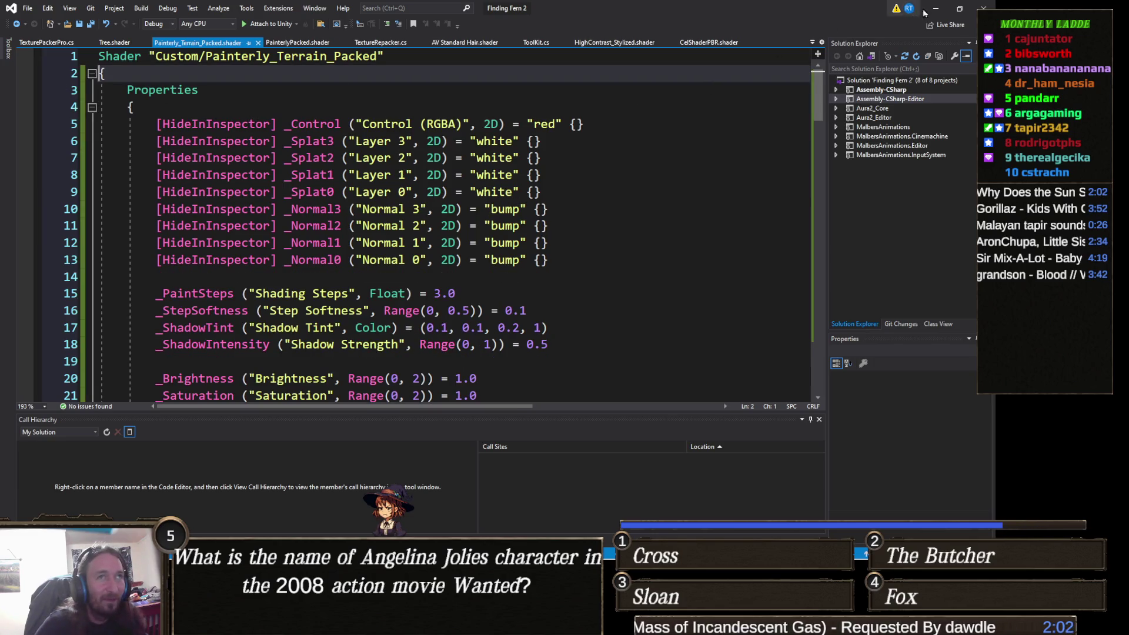
{"action": "left_click", "coordinate": [936, 8]}
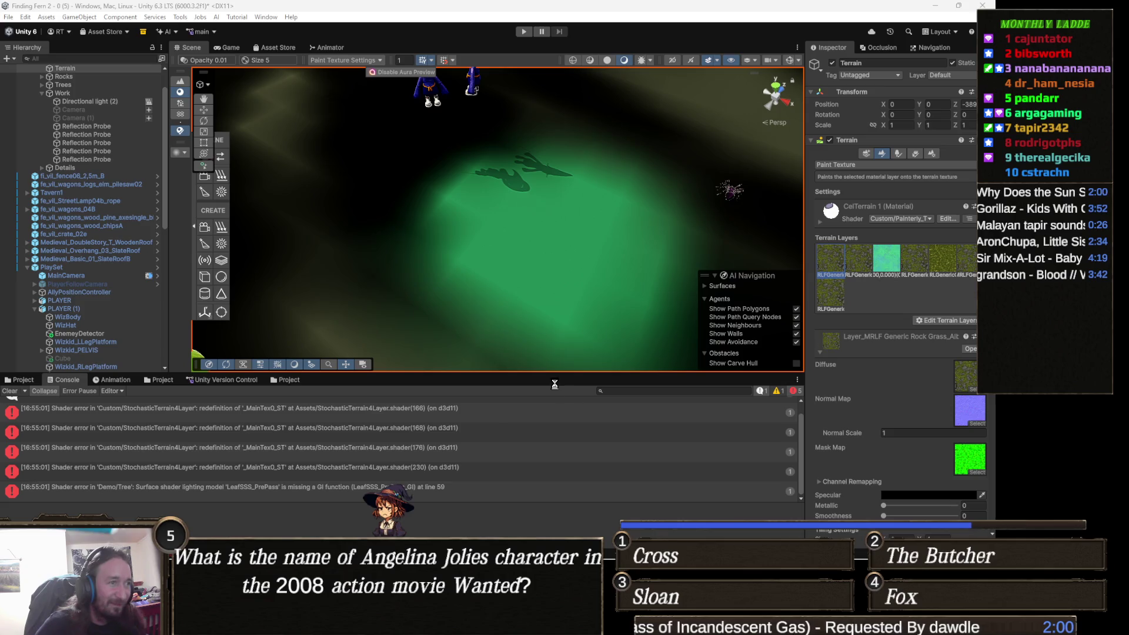
- Orbit the Scene view to inspect the terrain rendered with the recompiled shader
{"action": "mouse_move", "coordinate": [529, 330]}
{"action": "left_mouse_down"}
{"action": "mouse_move", "coordinate": [366, 254]}
{"action": "mouse_move", "coordinate": [544, 323]}
{"action": "mouse_move", "coordinate": [439, 260]}
{"action": "mouse_move", "coordinate": [669, 224]}
{"action": "mouse_move", "coordinate": [476, 336]}
{"action": "mouse_move", "coordinate": [468, 276]}
{"action": "left_mouse_up"}
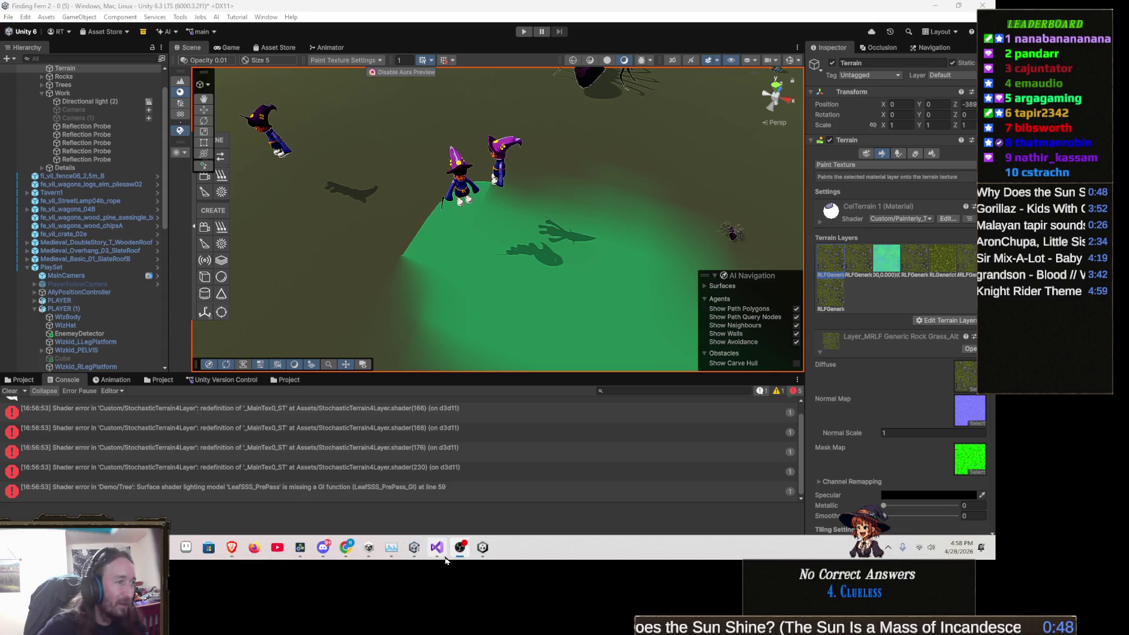
{"action": "left_click", "coordinate": [436, 548]}
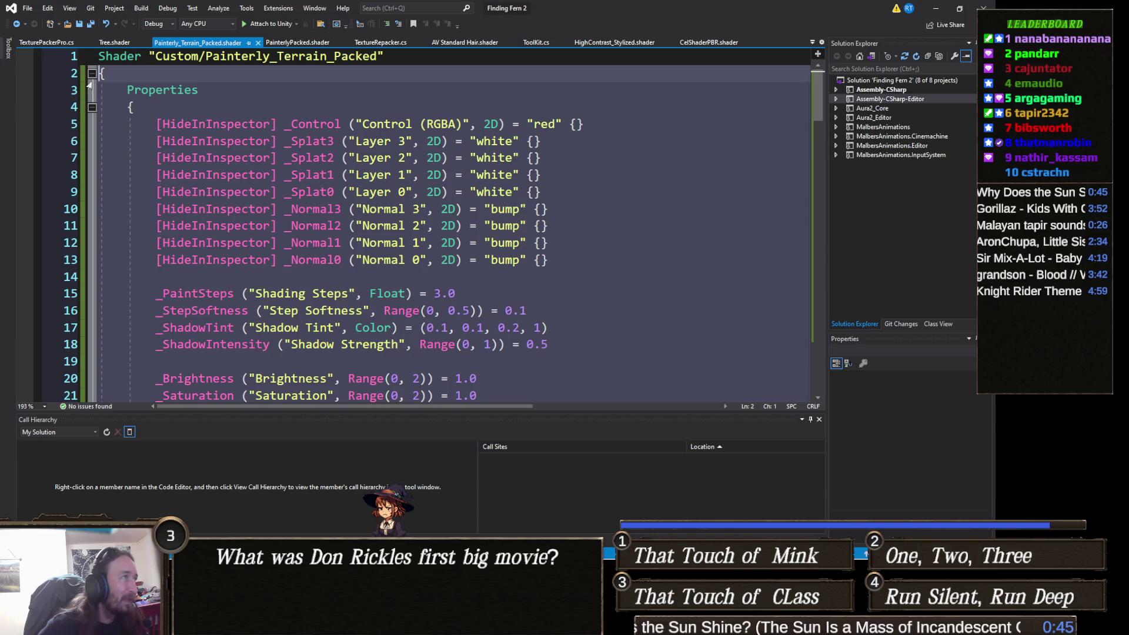
- Paste the ForceTiling shader code with _Tiling0–_Tiling3 properties, delete the extra Shader line, and save
{"action": "left_click", "coordinate": [92, 73]}
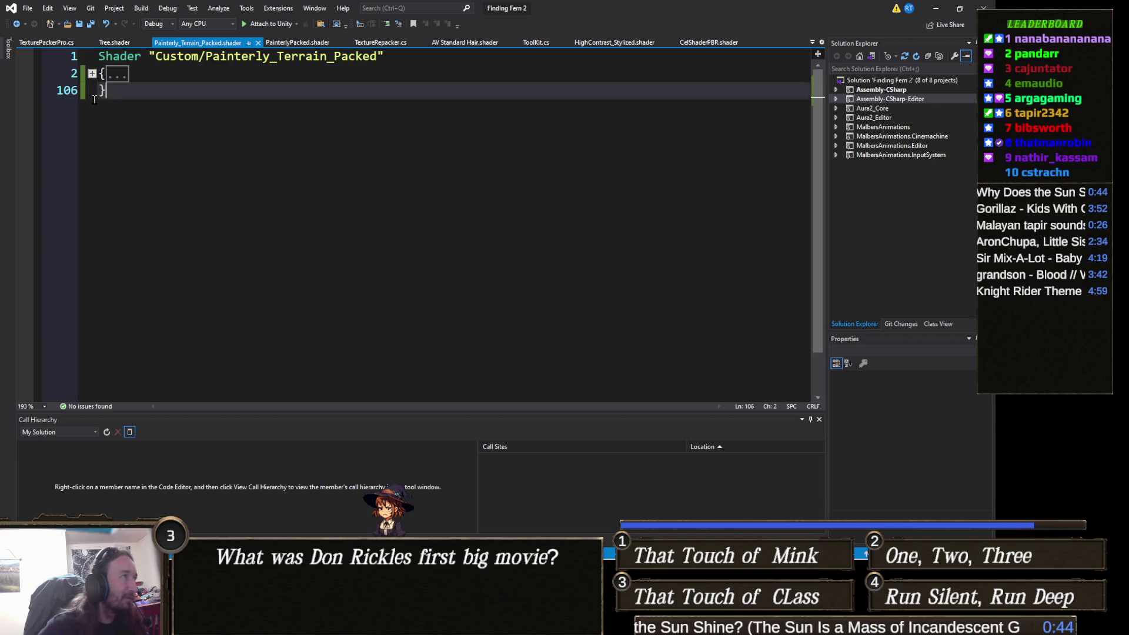
{"action": "key", "text": "ctrl+a"}
{"action": "key", "text": "ctrl+v"}
{"action": "scroll", "coordinate": [200, 155], "scroll_direction": "up", "scroll_amount": 20}
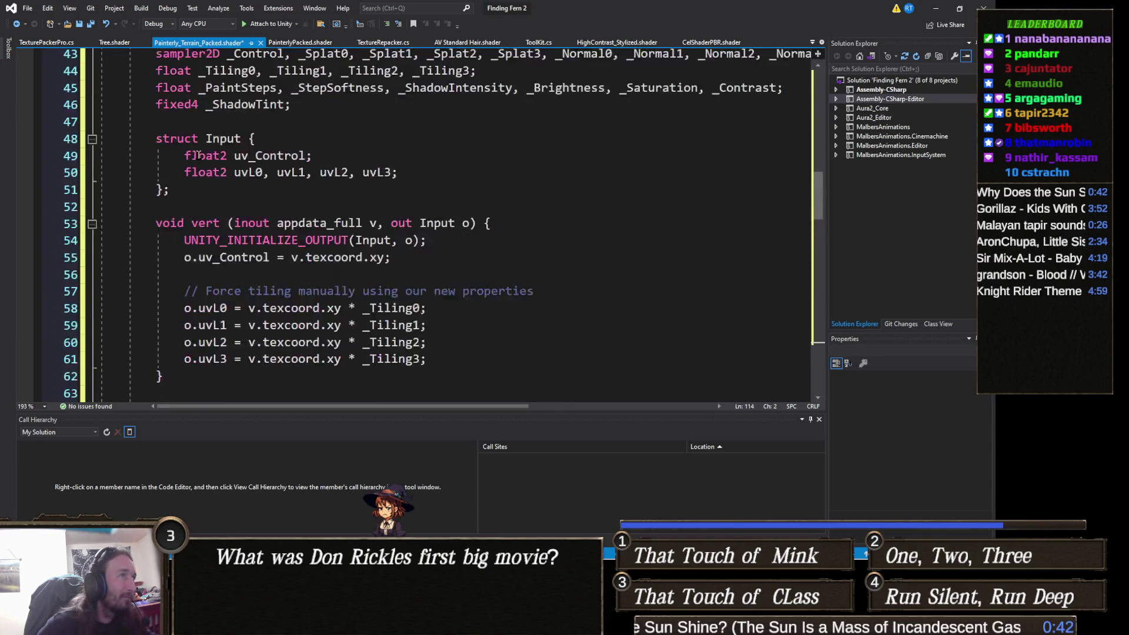
{"action": "scroll", "coordinate": [199, 155], "scroll_direction": "up", "scroll_amount": 2}
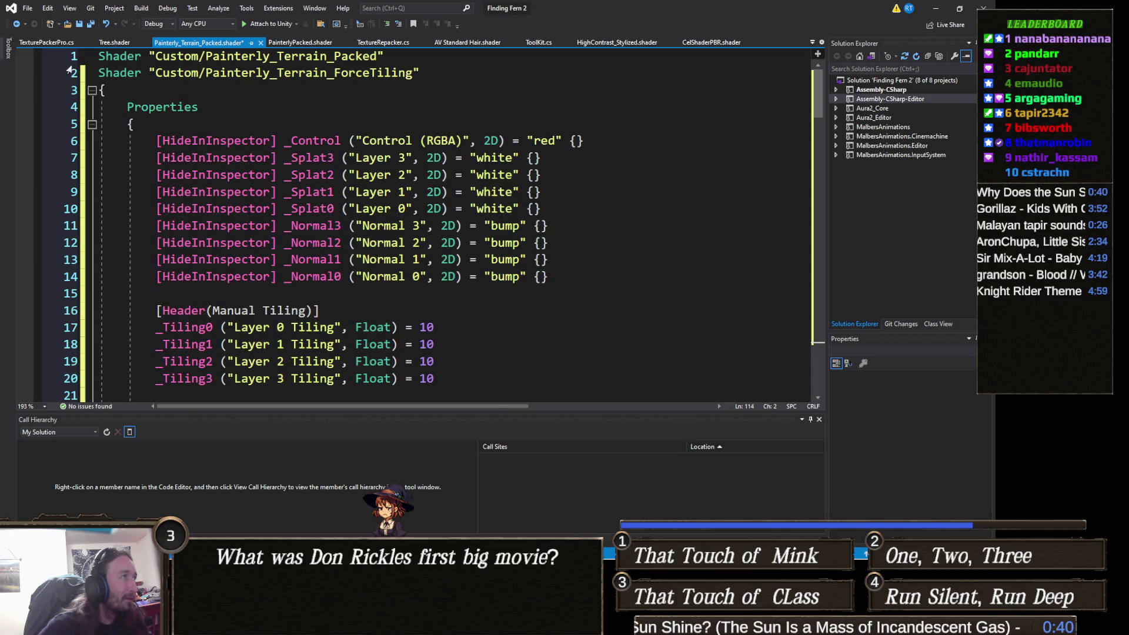
{"action": "left_click", "coordinate": [76, 78]}
{"action": "key", "text": "Delete"}
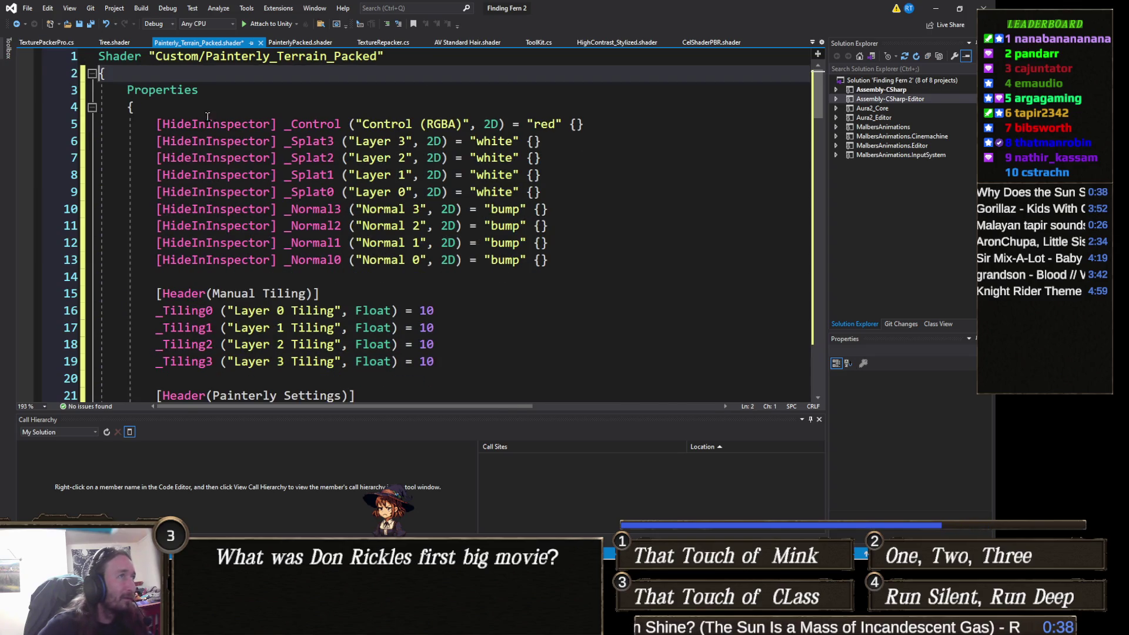
{"action": "key", "text": "ctrl+s"}
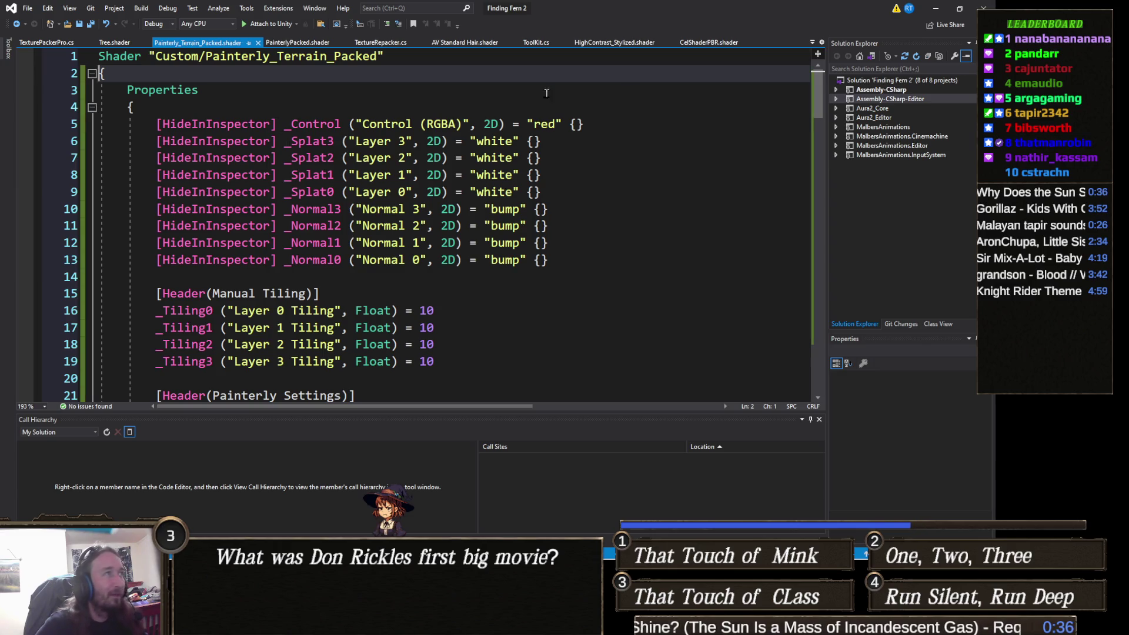
{"action": "left_click", "coordinate": [945, 7]}
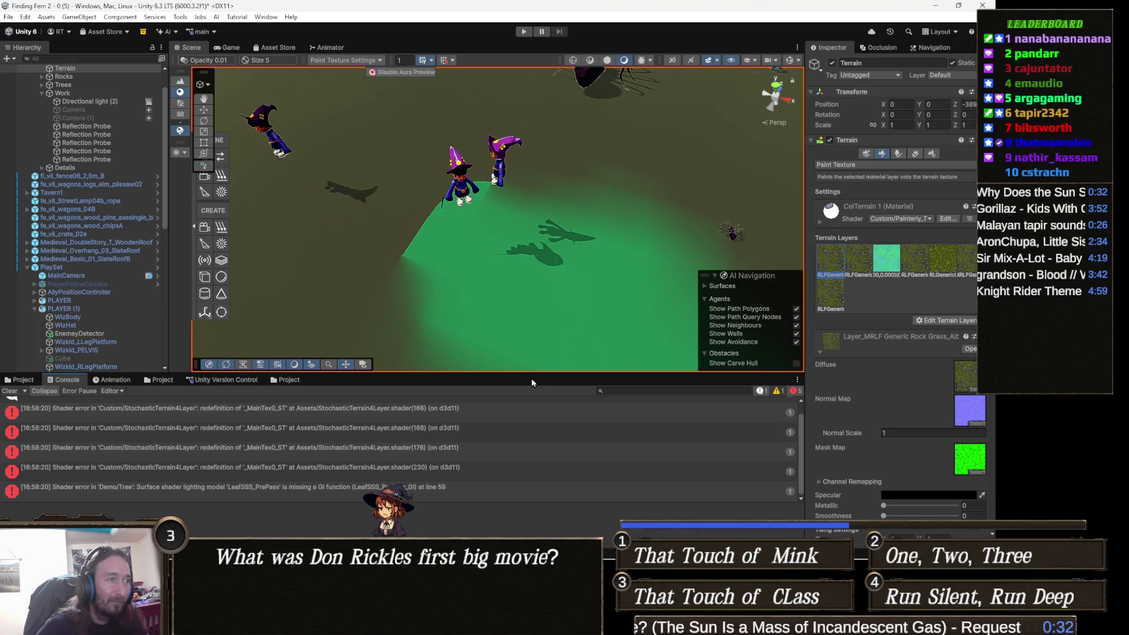
- Orbit around the witches, spiders and rocks on the terrain, then switch back to Visual Studio
{"action": "left_click_drag", "start_coordinate": [567, 273], "coordinate": [505, 245]}
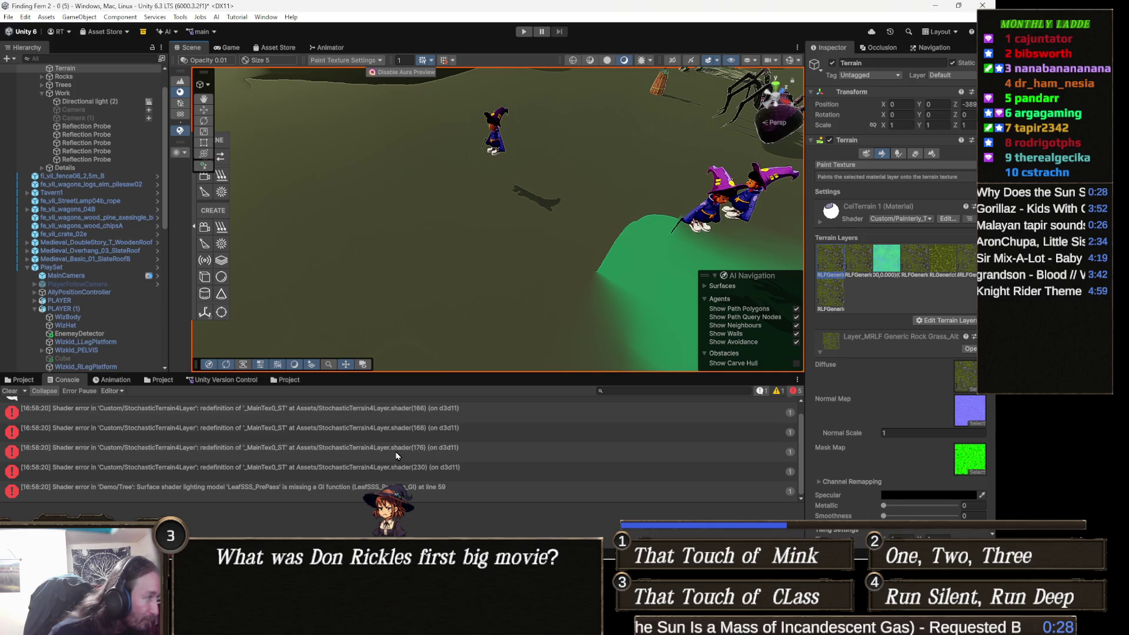
{"action": "mouse_move", "coordinate": [424, 306]}
{"action": "left_mouse_down"}
{"action": "mouse_move", "coordinate": [565, 260]}
{"action": "mouse_move", "coordinate": [600, 276]}
{"action": "left_mouse_up"}
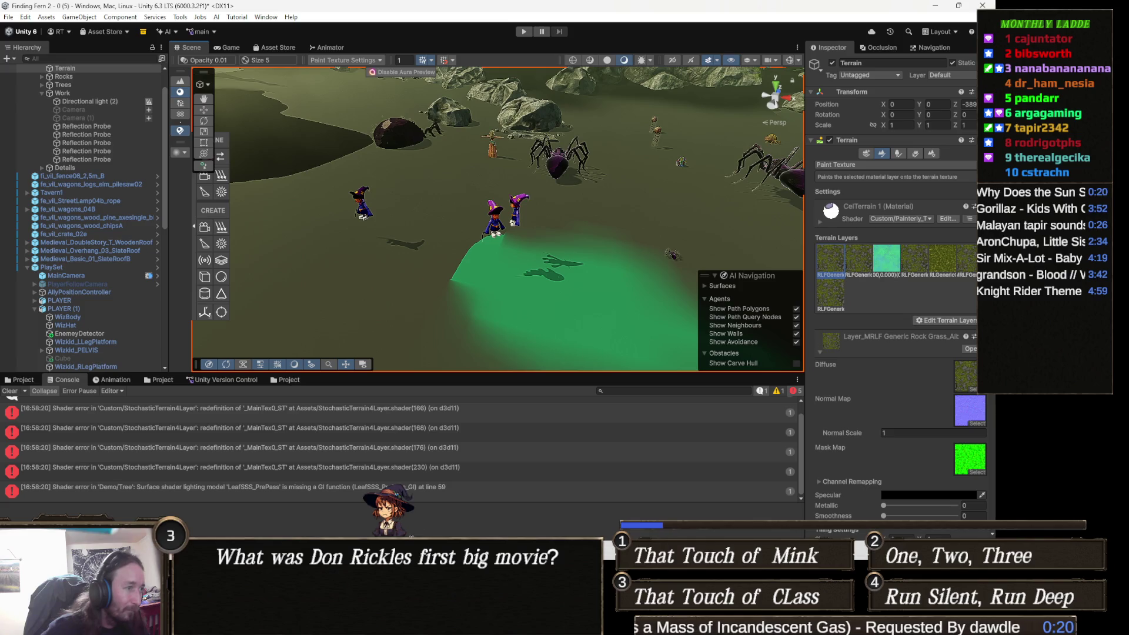
{"action": "key", "text": "alt+Tab"}
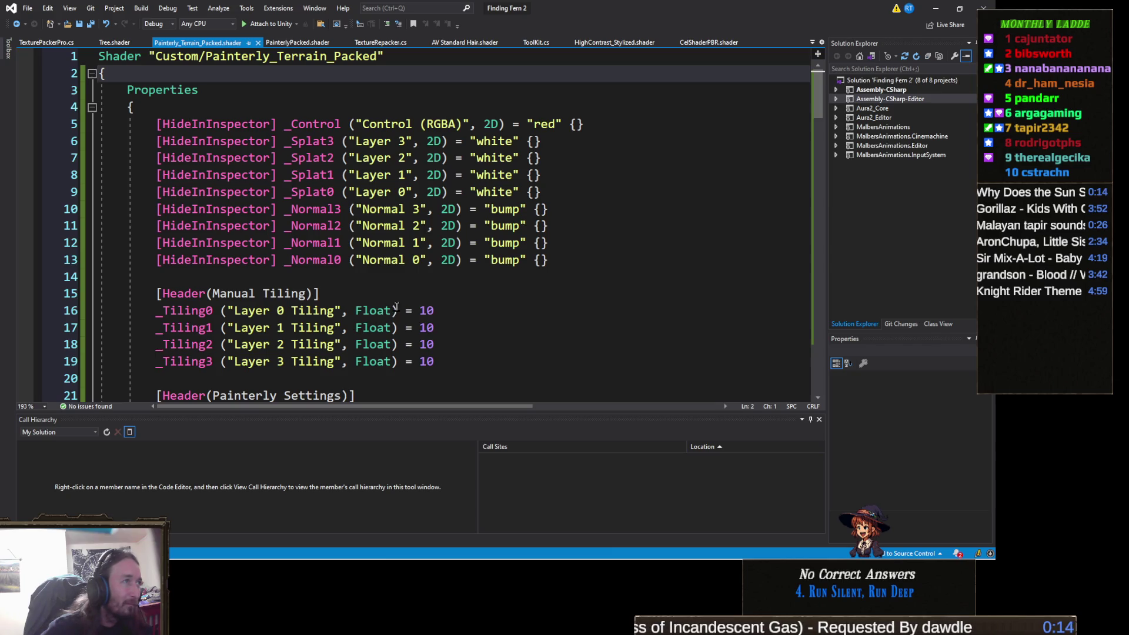
- Scroll through the shader's tiling and painterly Properties block, then return to Unity
{"action": "scroll", "coordinate": [449, 296], "scroll_direction": "down", "scroll_amount": 3}
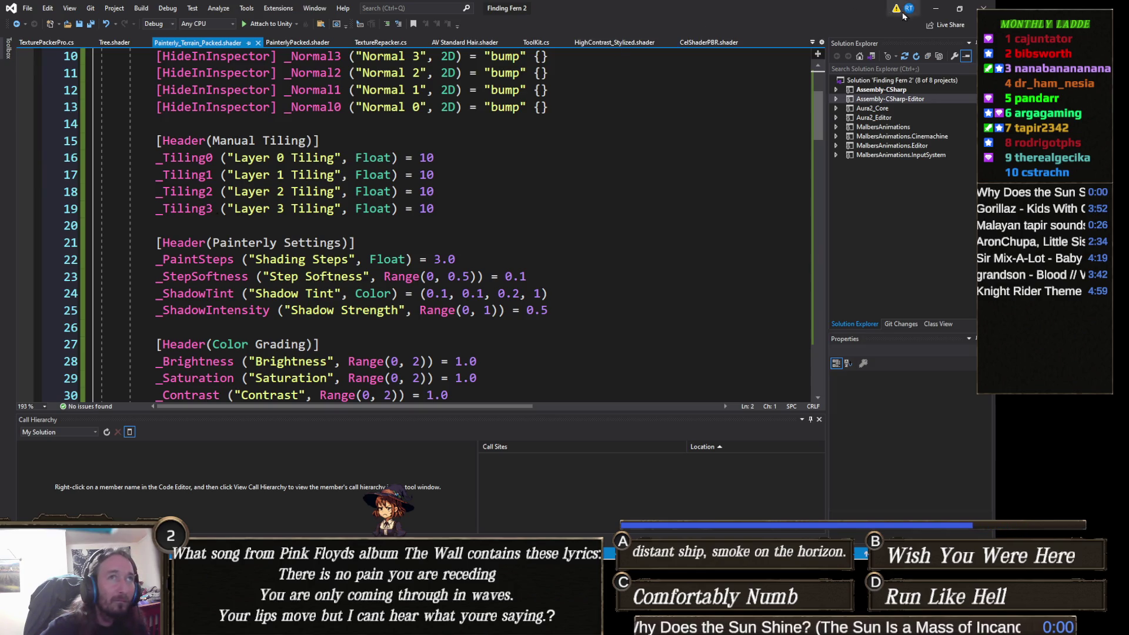
{"action": "left_click", "coordinate": [936, 8]}
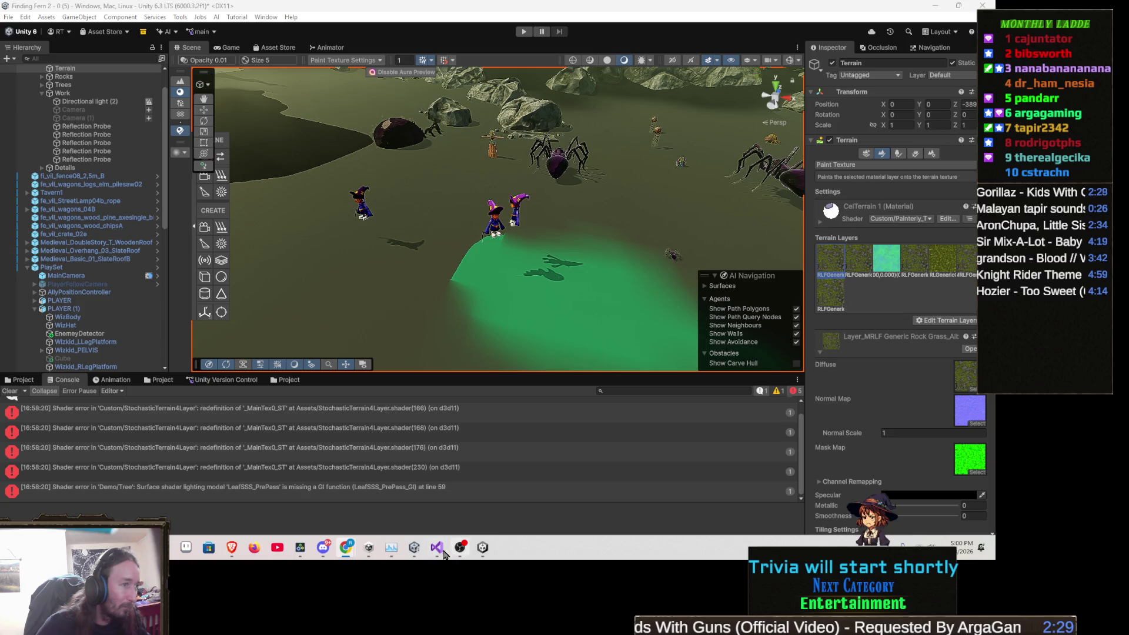
- Replace the shader code with the Tiled_Native version without manual tiling, drop the extra Shader line, and save
{"action": "left_click", "coordinate": [446, 556]}
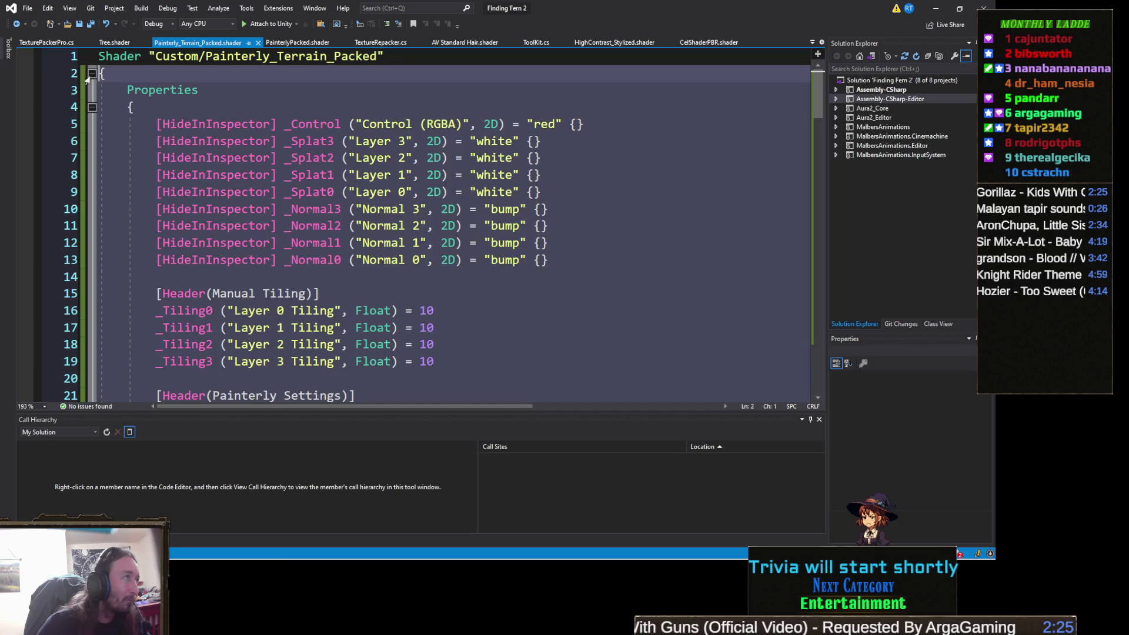
{"action": "key", "text": "ctrl+a"}
{"action": "key", "text": "ctrl+v"}
{"action": "scroll", "coordinate": [146, 140], "scroll_direction": "up", "scroll_amount": 20}
{"action": "left_click", "coordinate": [81, 73]}
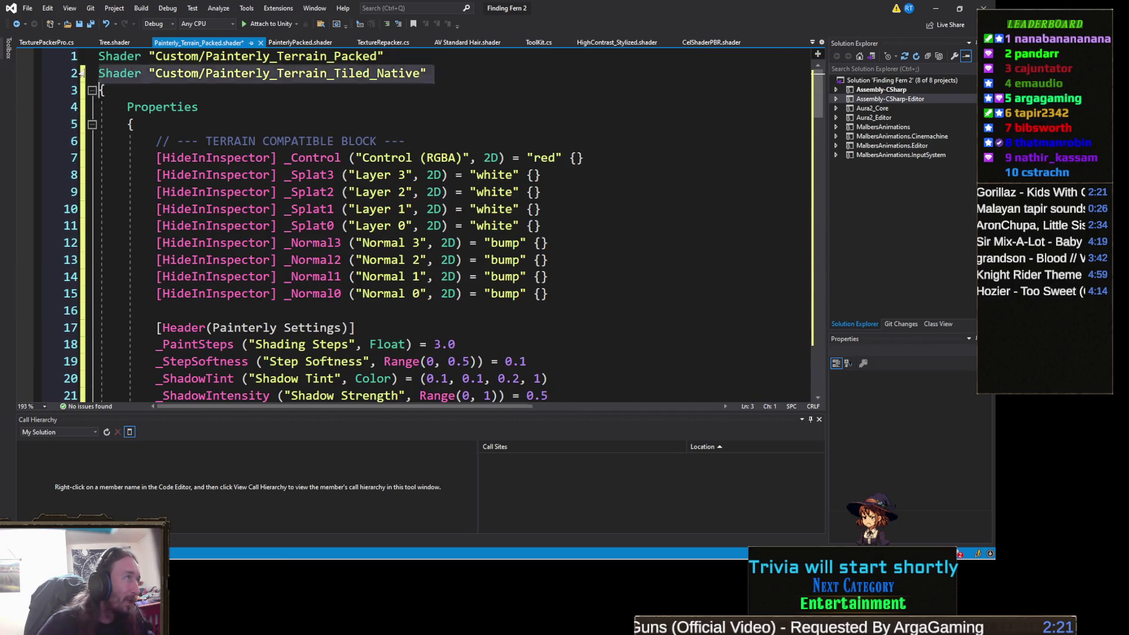
{"action": "key", "text": "Delete"}
{"action": "key", "text": "ctrl+s"}
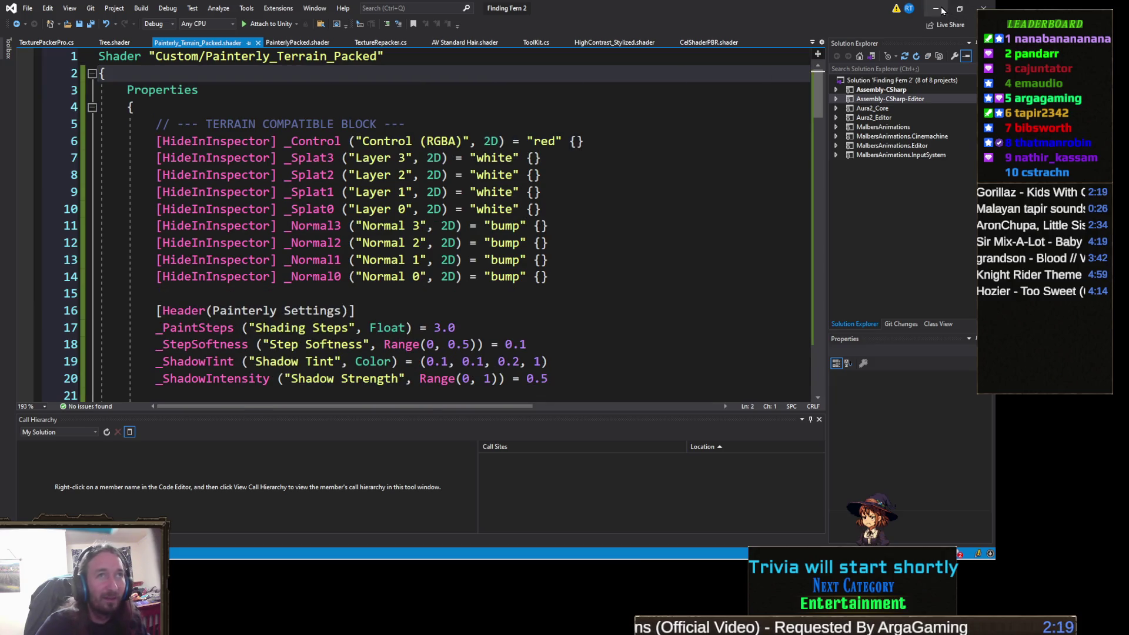
{"action": "left_click", "coordinate": [940, 9]}
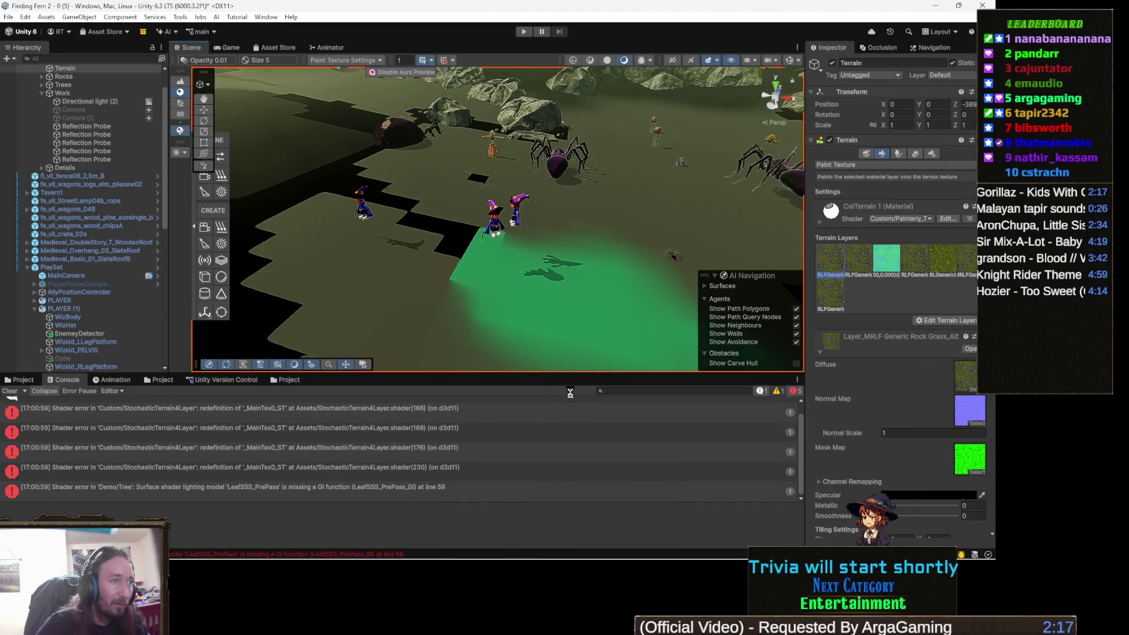
- Orbit closer to the black unpainted patches on the terrain, then show the Assets/Xp project folder
{"action": "mouse_move", "coordinate": [565, 212]}
{"action": "left_mouse_down"}
{"action": "mouse_move", "coordinate": [538, 223]}
{"action": "mouse_move", "coordinate": [700, 210]}
{"action": "mouse_move", "coordinate": [702, 200]}
{"action": "left_mouse_up"}
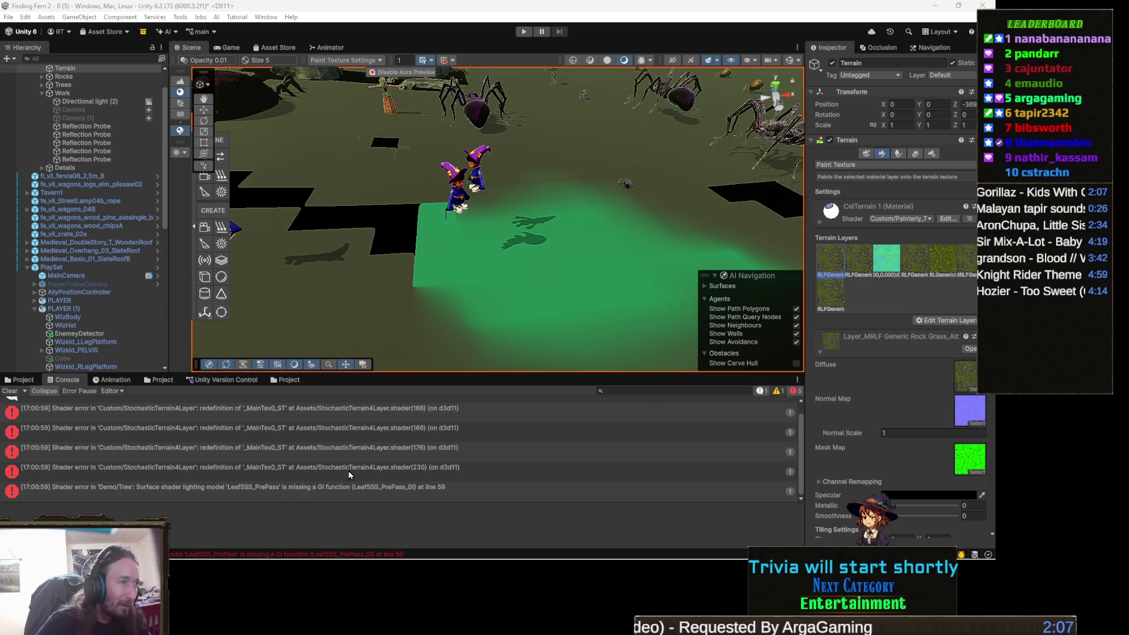
{"action": "mouse_move", "coordinate": [344, 556]}
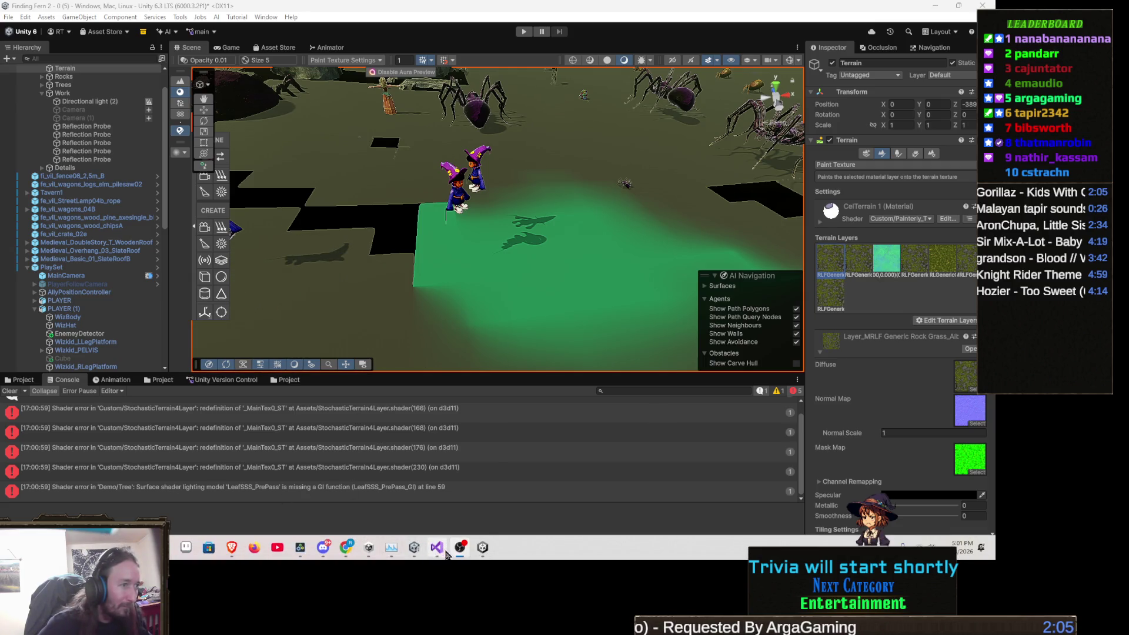
{"action": "mouse_move", "coordinate": [464, 556]}
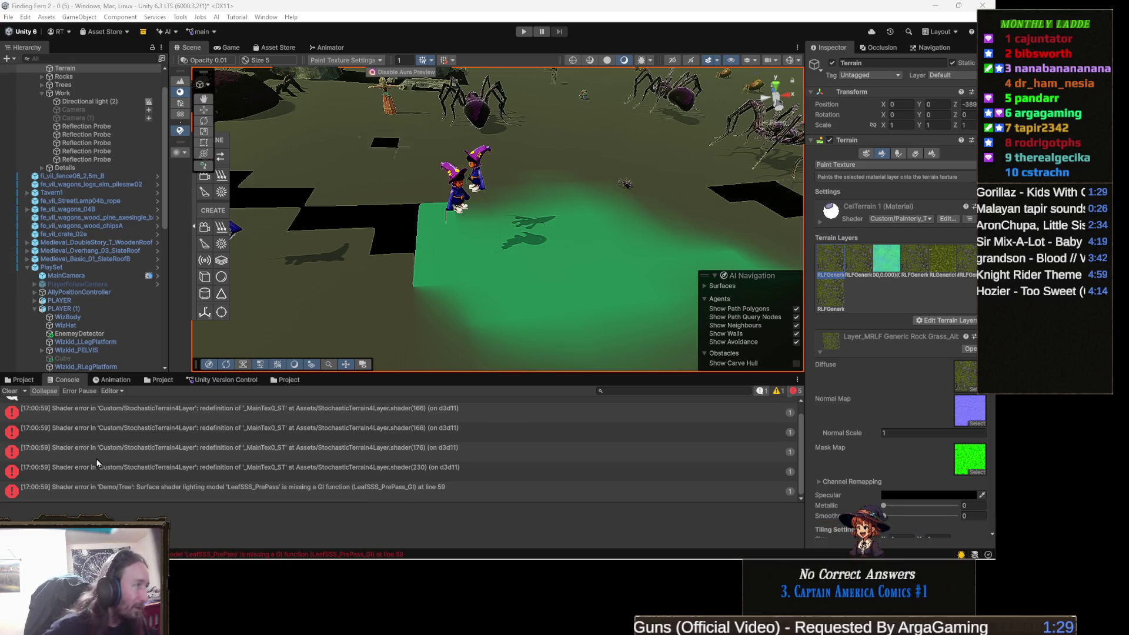
{"action": "left_click", "coordinate": [21, 380]}
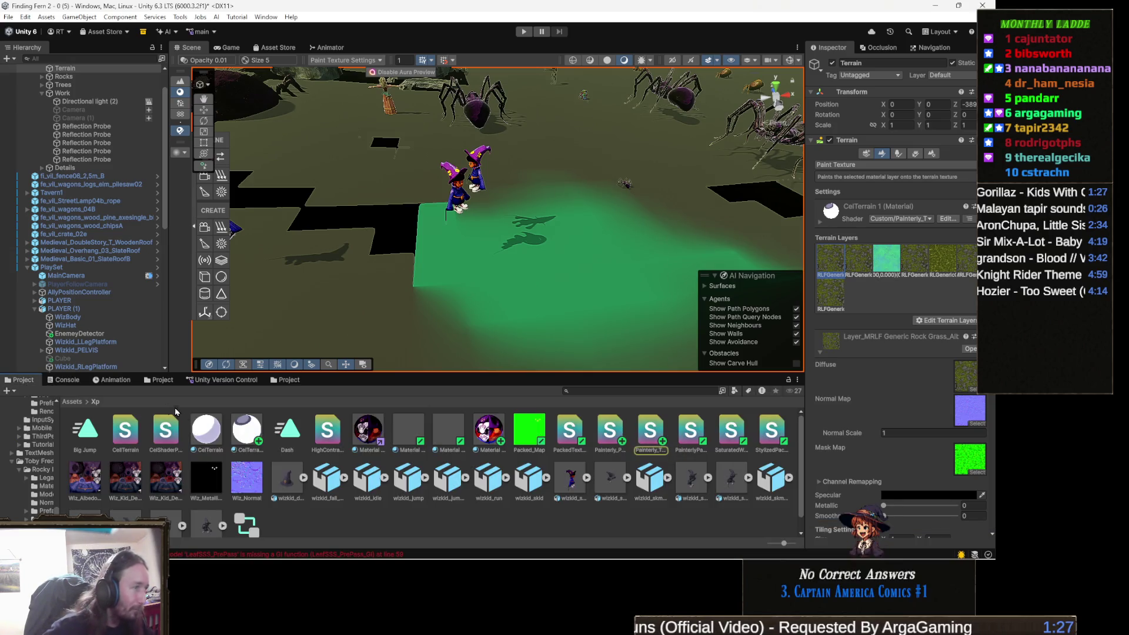
- Select the CelTerrain shader asset in Assets/Xp and open it in Visual Studio
{"action": "left_click", "coordinate": [125, 432]}
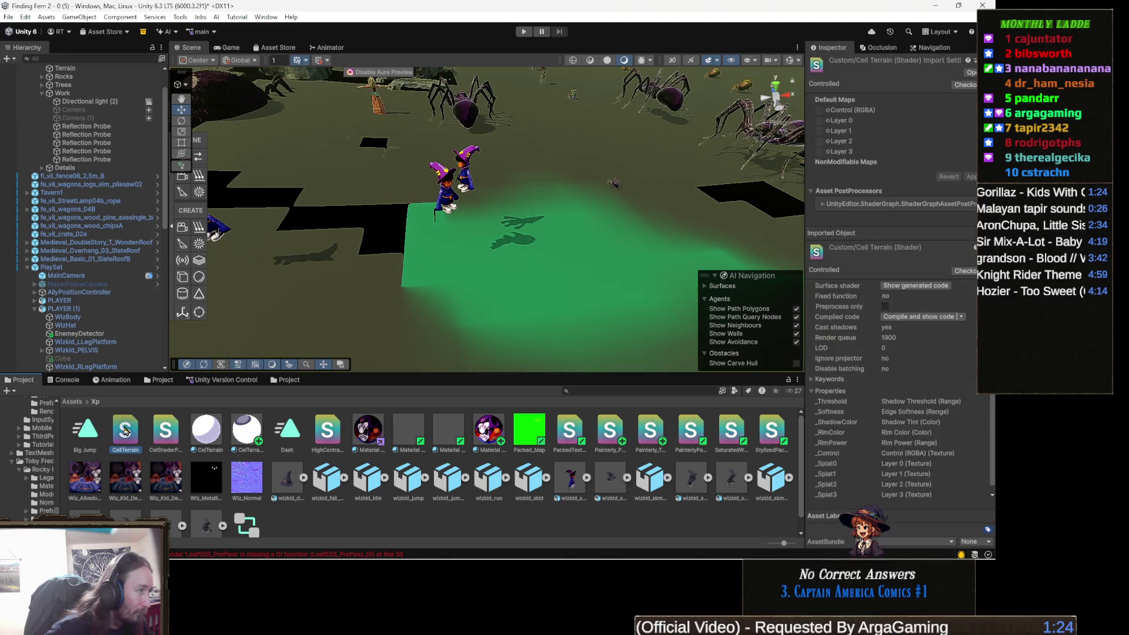
{"action": "left_click", "coordinate": [166, 432]}
{"action": "key", "text": "Left"}
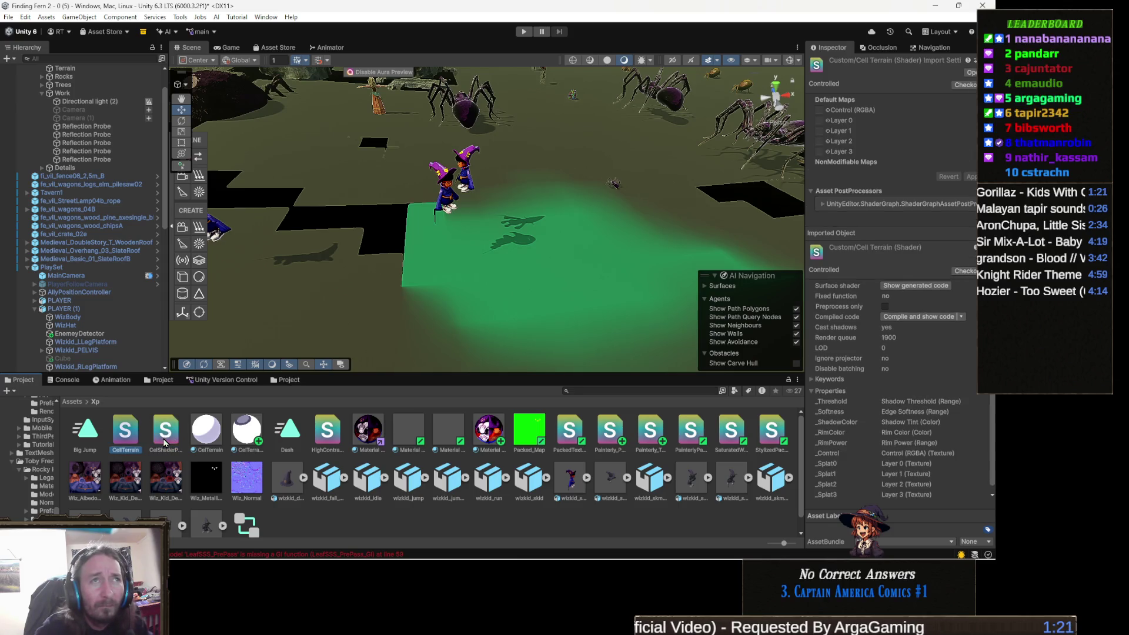
{"action": "key", "text": "Return"}
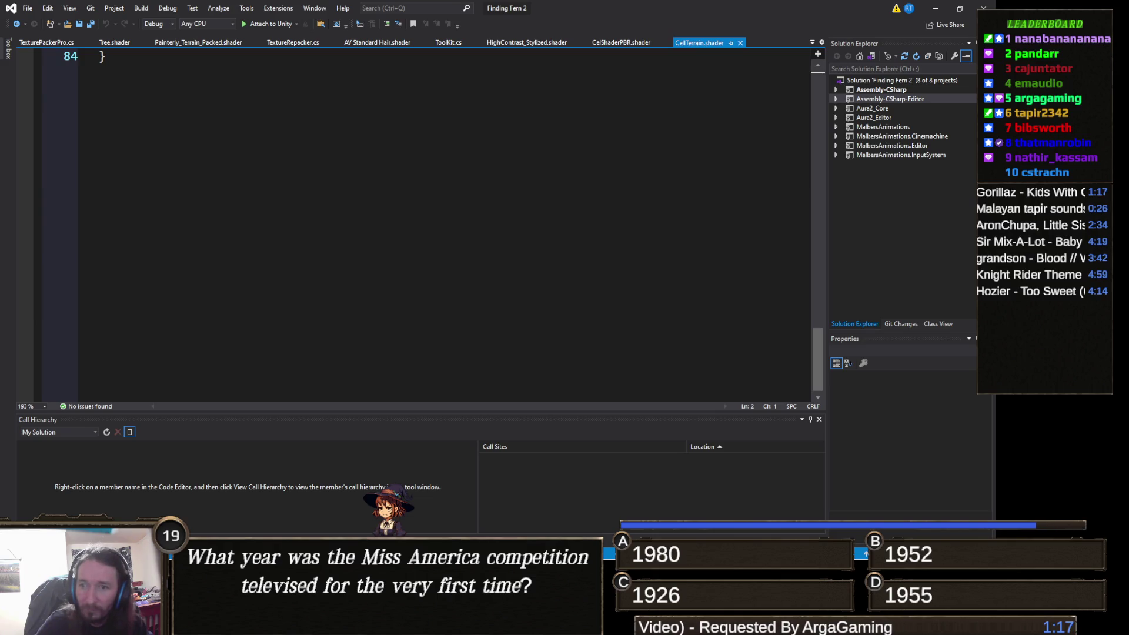
- Maximize Visual Studio and read through CelTerrain.shader's lighting, rim and splat properties and surface function
{"action": "key", "text": "super+Down"}
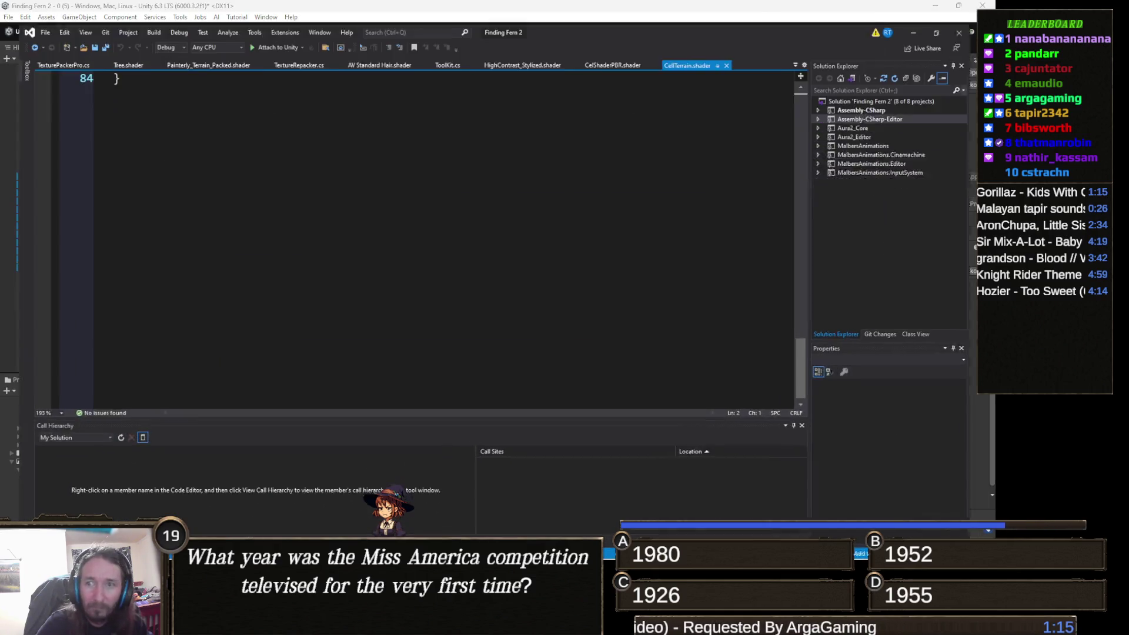
{"action": "key", "text": "super+Up"}
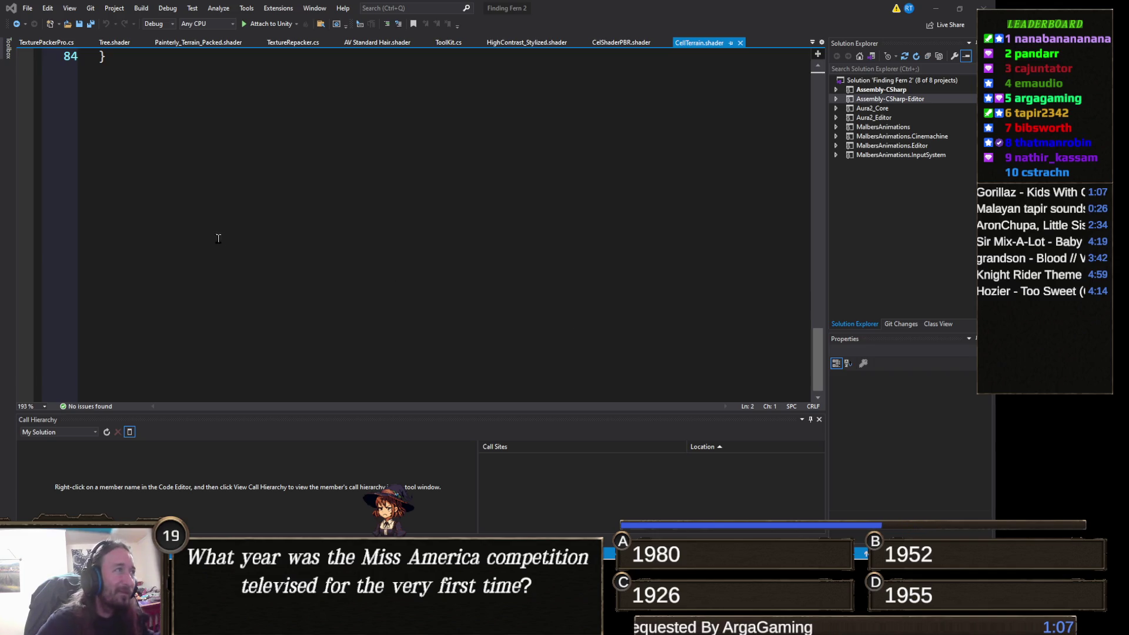
{"action": "scroll", "coordinate": [330, 235], "scroll_direction": "up", "scroll_amount": 6}
{"action": "scroll", "coordinate": [331, 236], "scroll_direction": "up", "scroll_amount": 19}
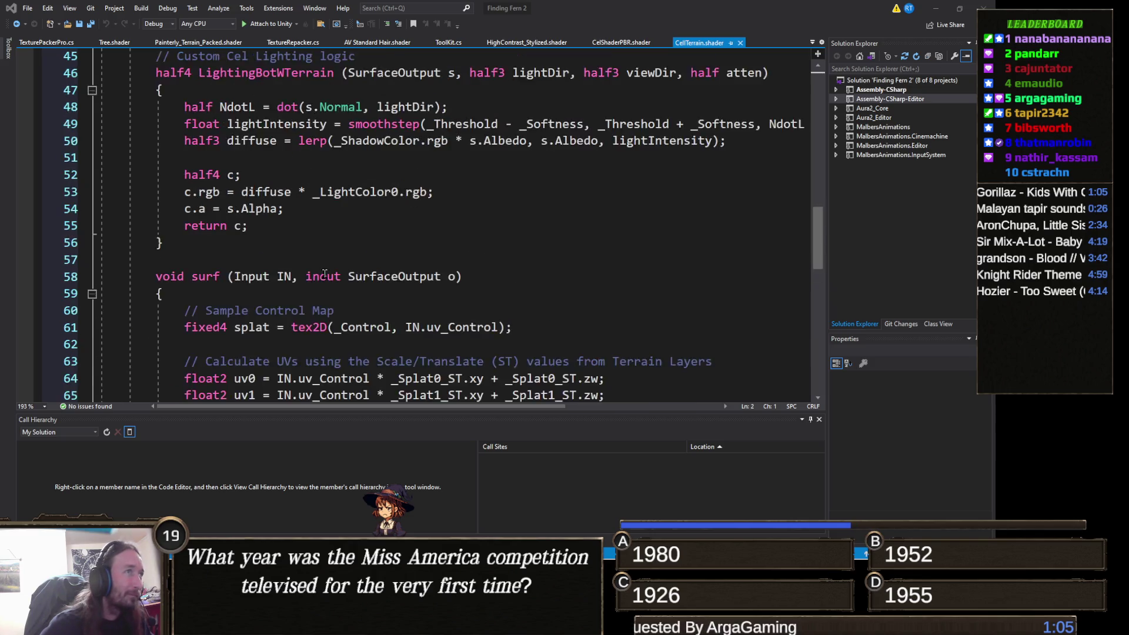
{"action": "scroll", "coordinate": [324, 272], "scroll_direction": "down", "scroll_amount": 5}
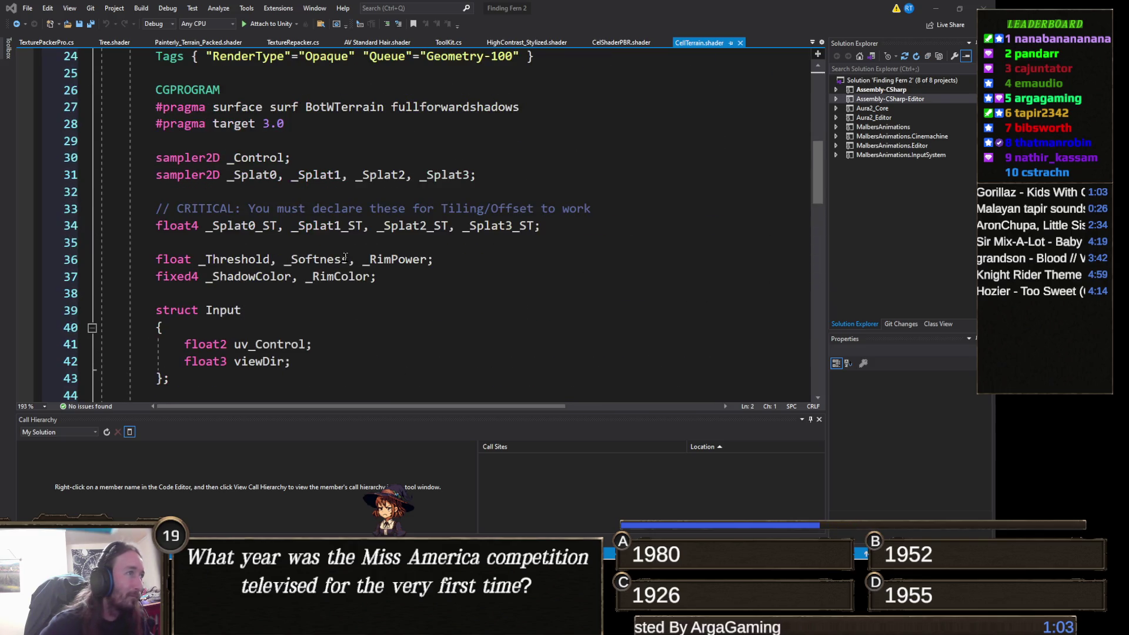
{"action": "scroll", "coordinate": [342, 262], "scroll_direction": "down", "scroll_amount": 4}
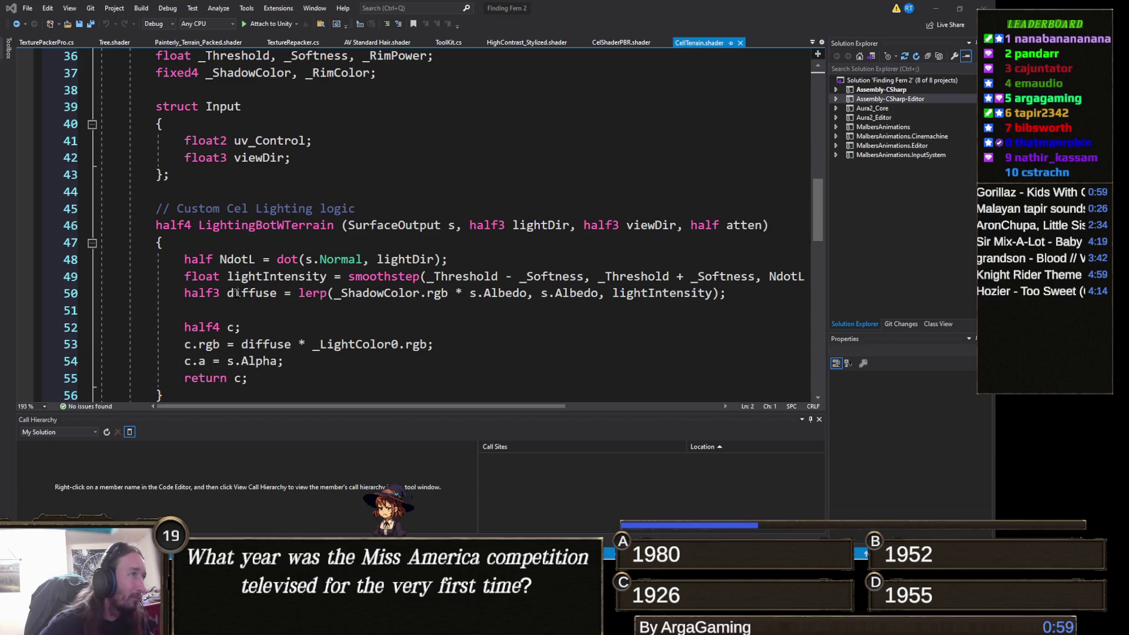
{"action": "scroll", "coordinate": [202, 288], "scroll_direction": "down", "scroll_amount": 4}
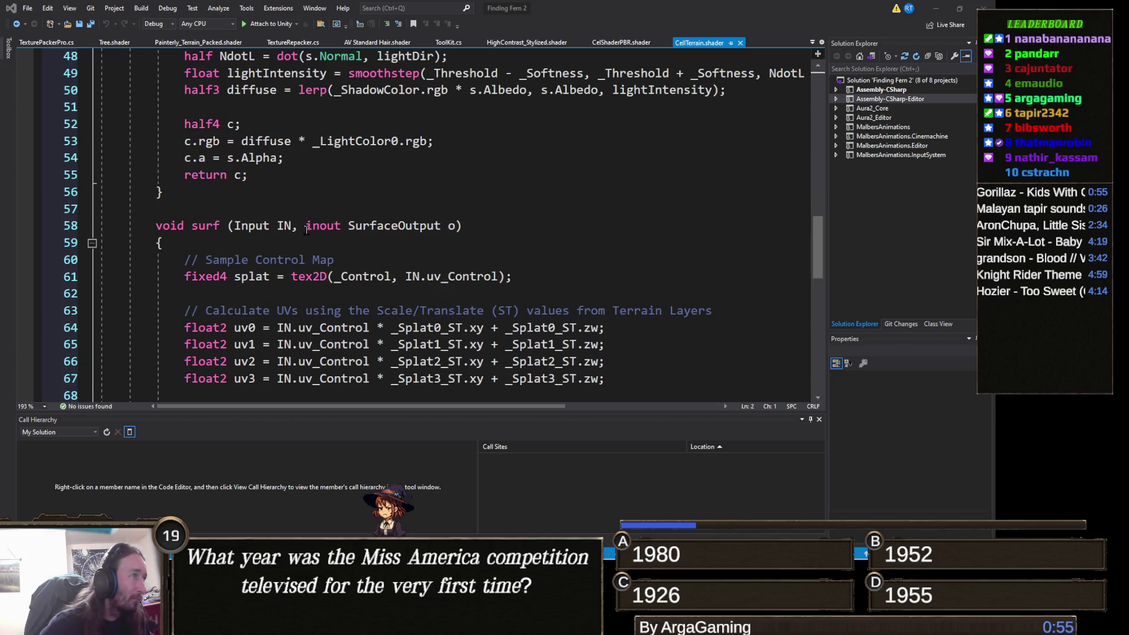
{"action": "scroll", "coordinate": [307, 228], "scroll_direction": "down", "scroll_amount": 2}
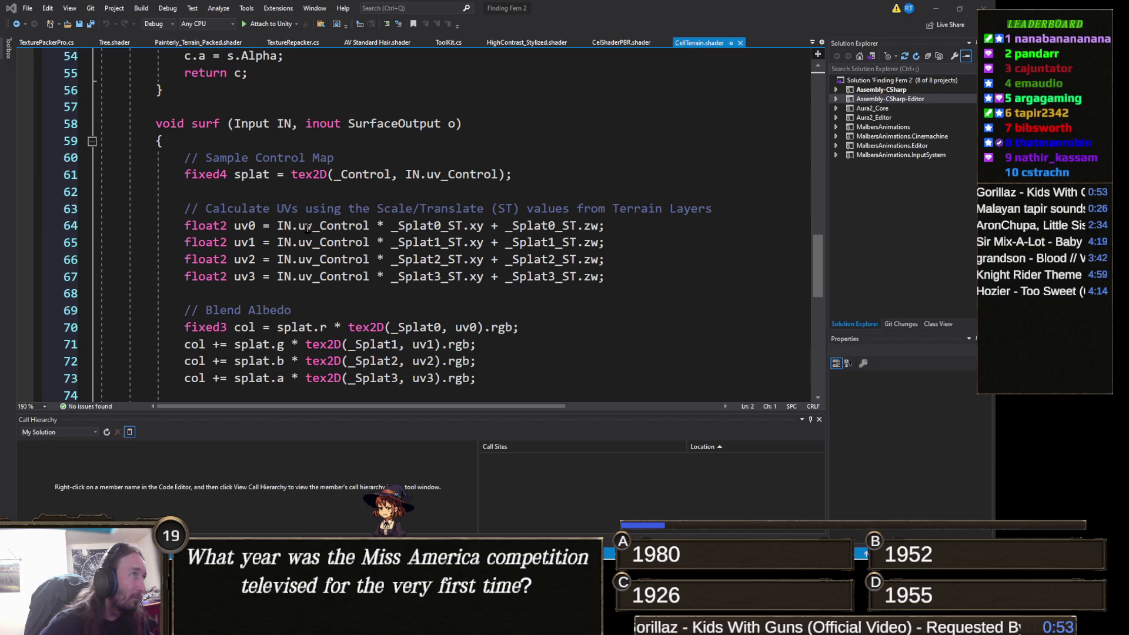
{"action": "scroll", "coordinate": [307, 227], "scroll_direction": "down", "scroll_amount": 5}
{"action": "scroll", "coordinate": [271, 226], "scroll_direction": "up", "scroll_amount": 20}
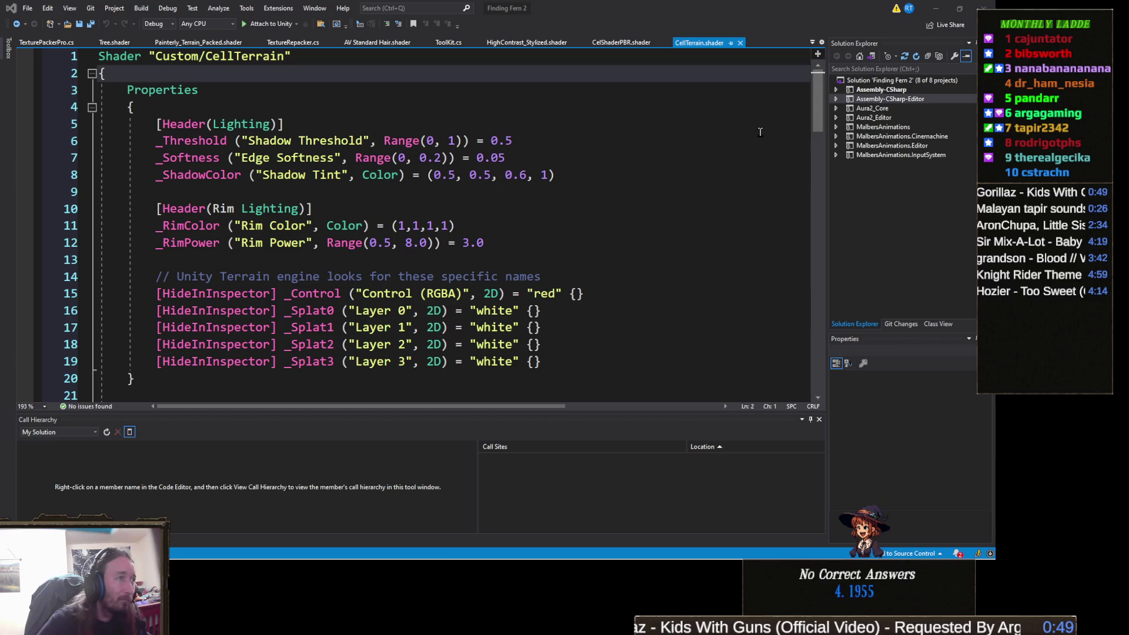
{"action": "left_click", "coordinate": [938, 11]}
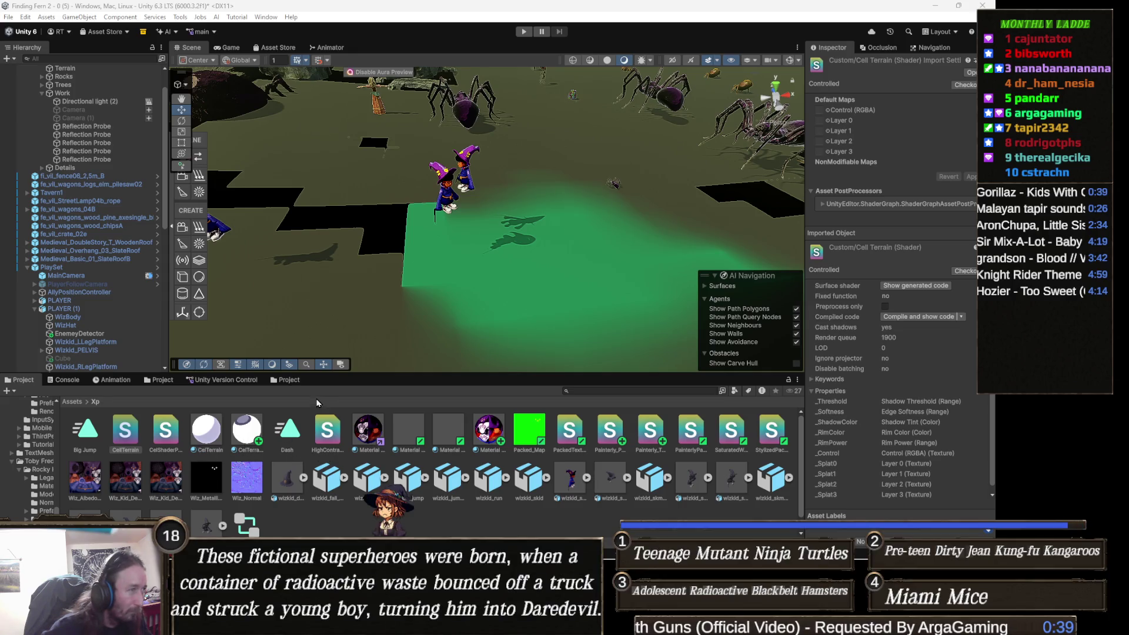
- Compare the Stylized, Painterly and Watercolor shaders in the Inspector, ending on the CelTerrain material
{"action": "left_click", "coordinate": [331, 429]}
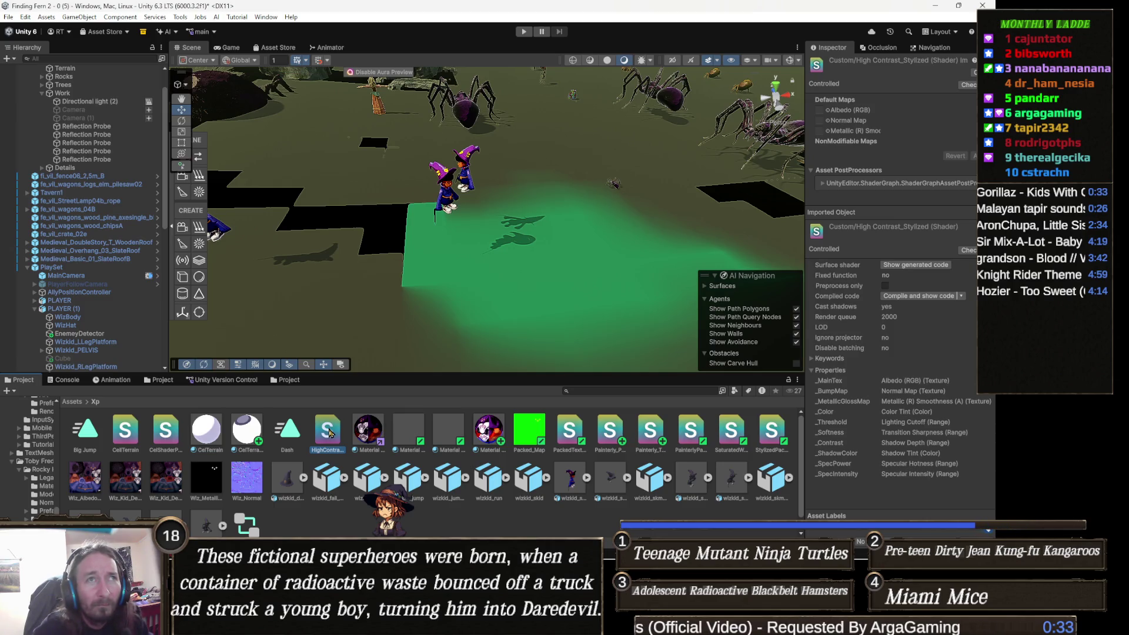
{"action": "left_click", "coordinate": [564, 435]}
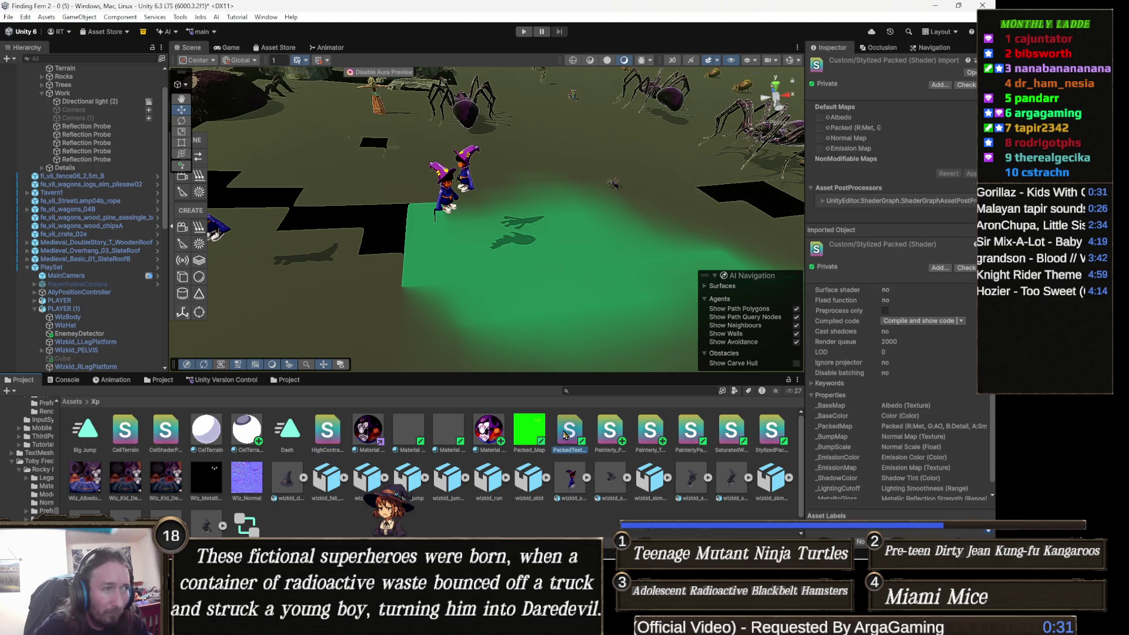
{"action": "key", "text": "Right"}
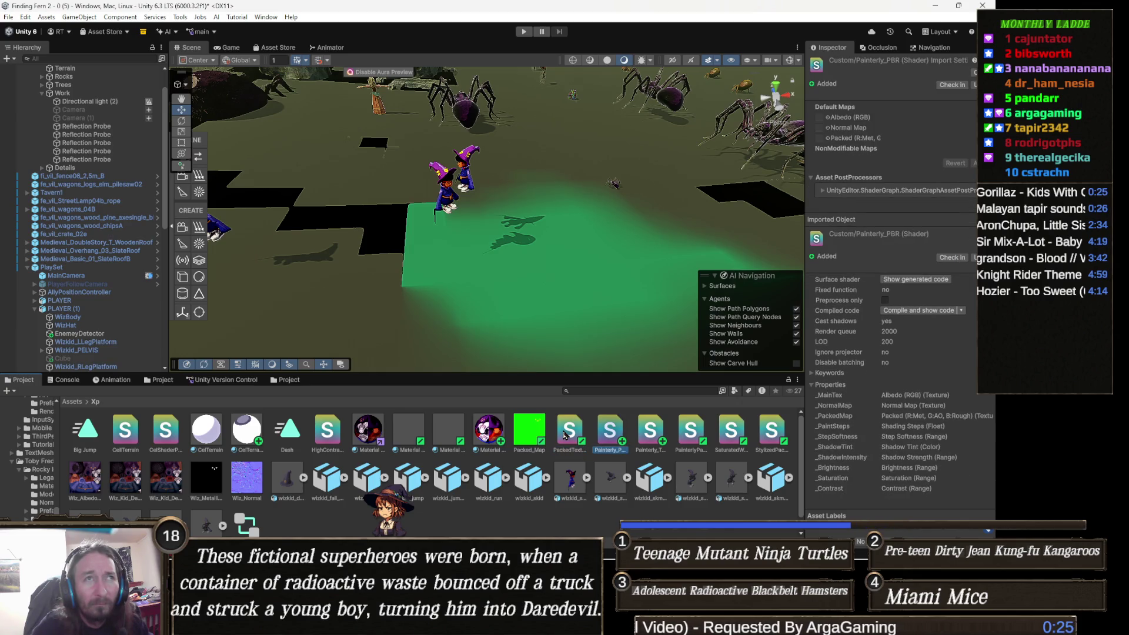
{"action": "key", "text": "Right"}
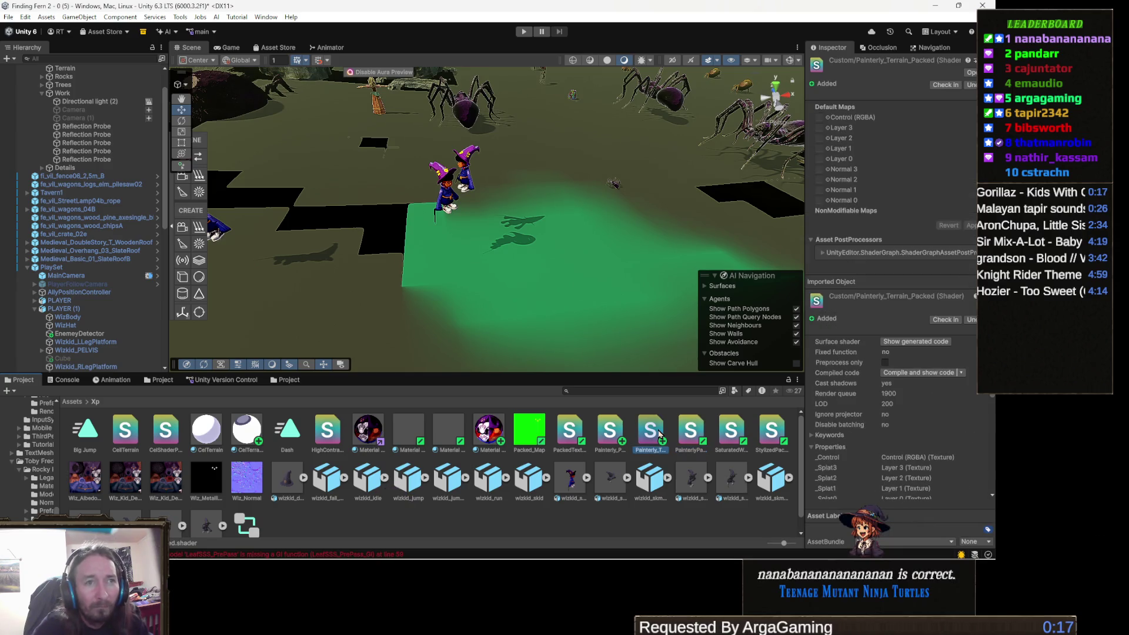
{"action": "key", "text": "Right"}
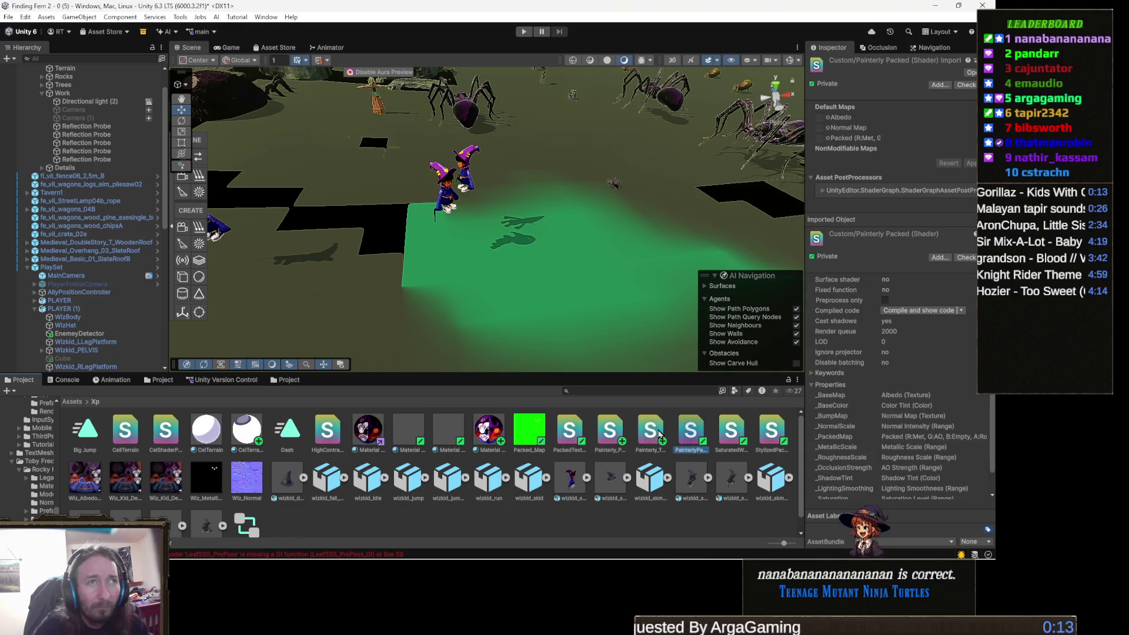
{"action": "key", "text": "Right"}
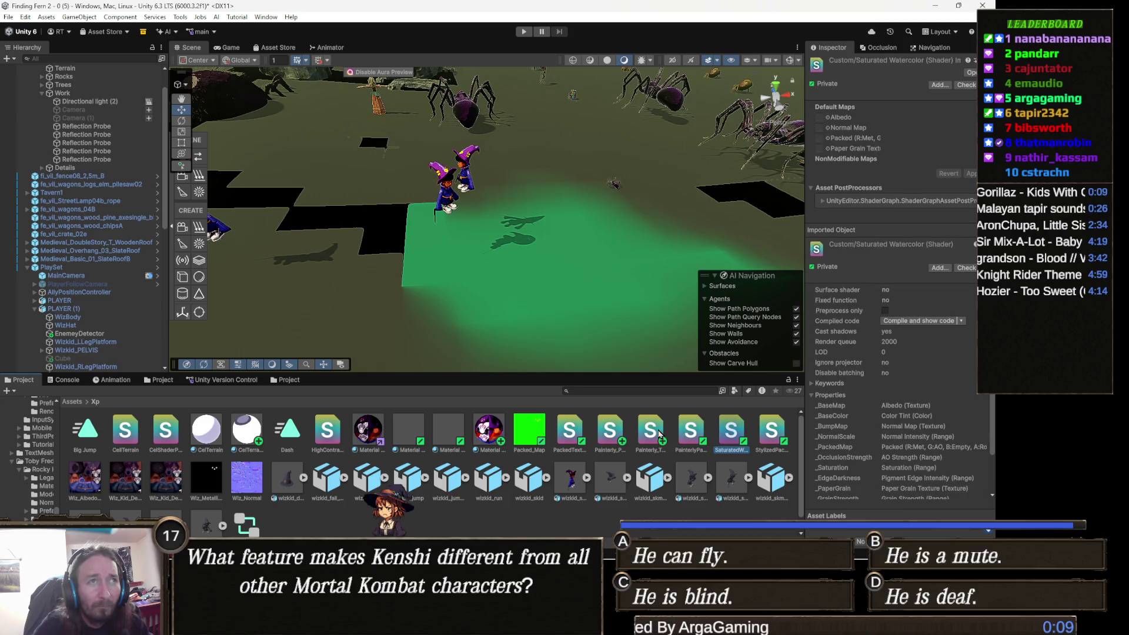
{"action": "key", "text": "Right"}
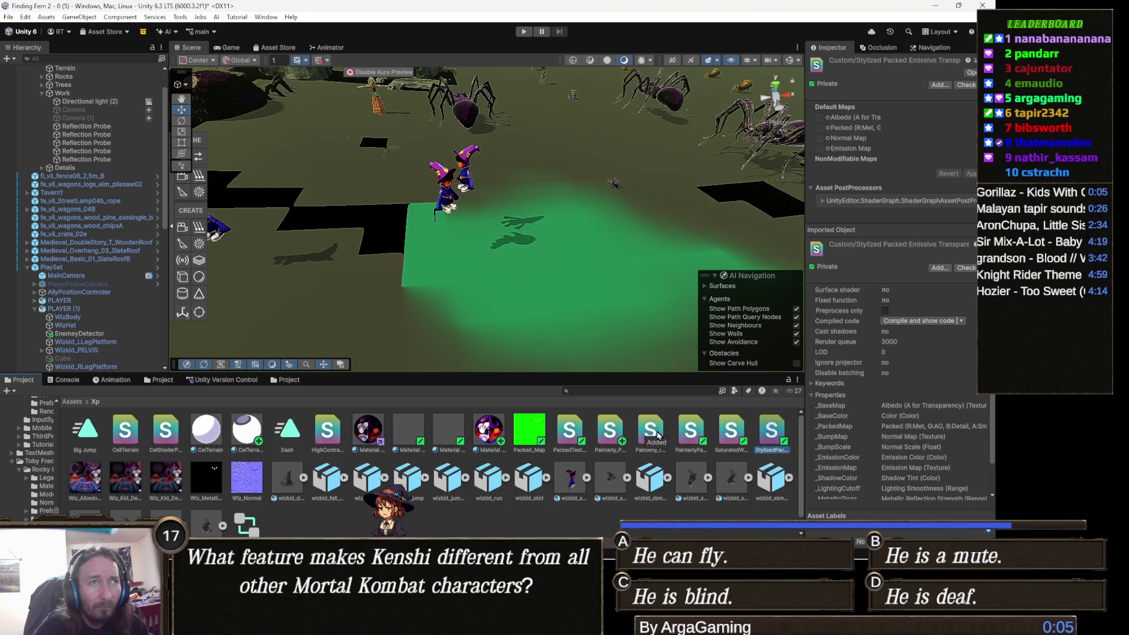
{"action": "scroll", "coordinate": [353, 471], "scroll_direction": "down", "scroll_amount": 1}
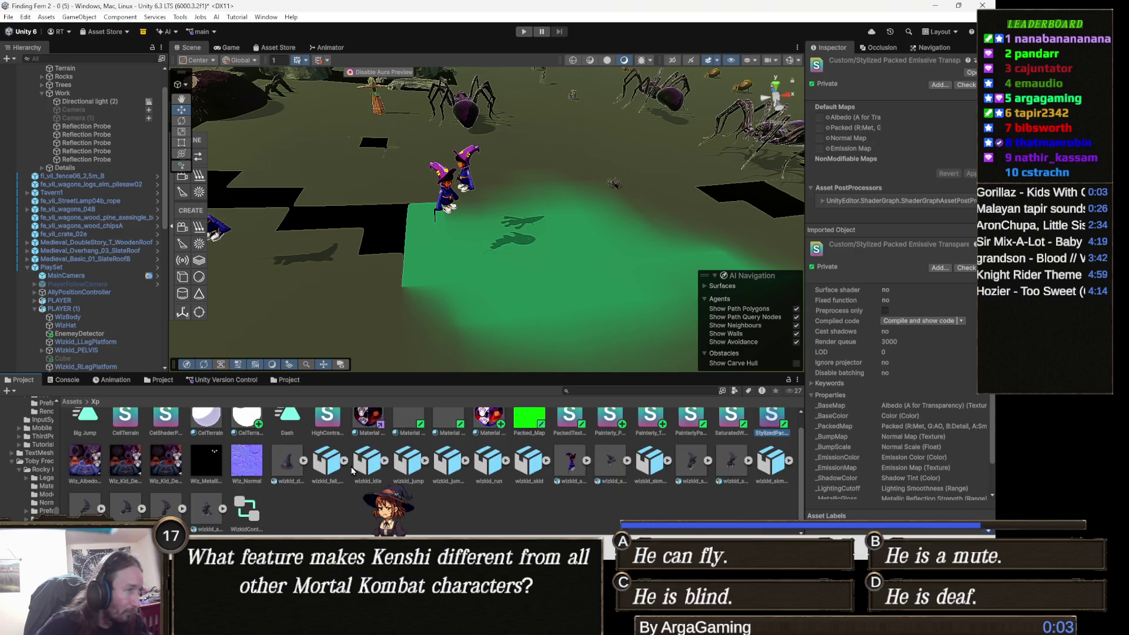
{"action": "scroll", "coordinate": [565, 465], "scroll_direction": "up", "scroll_amount": 1}
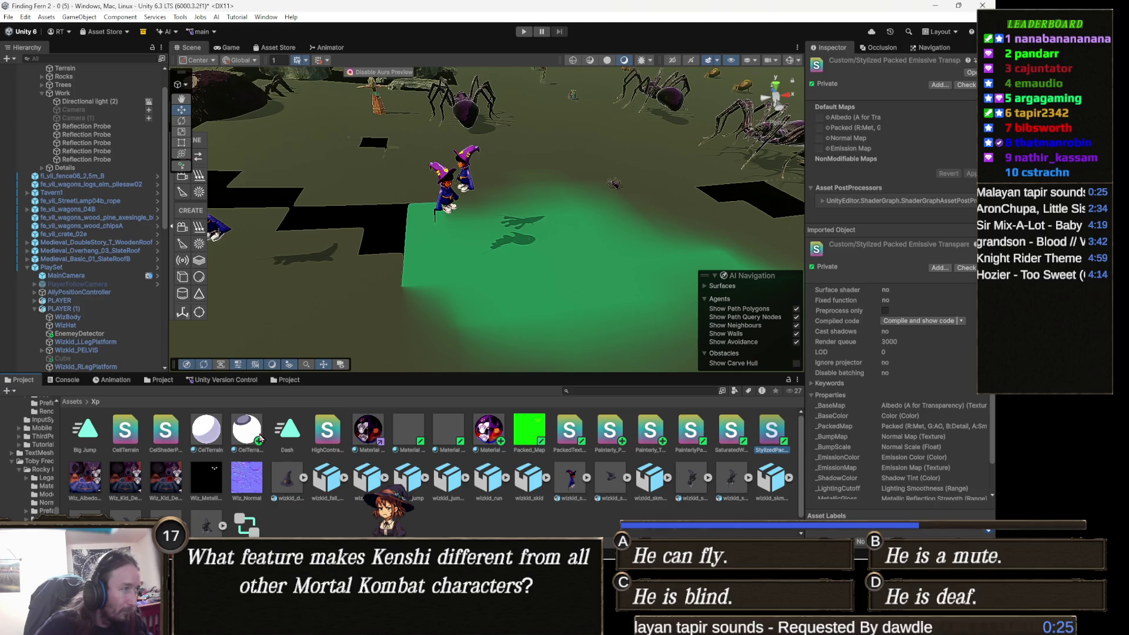
{"action": "left_click", "coordinate": [209, 434]}
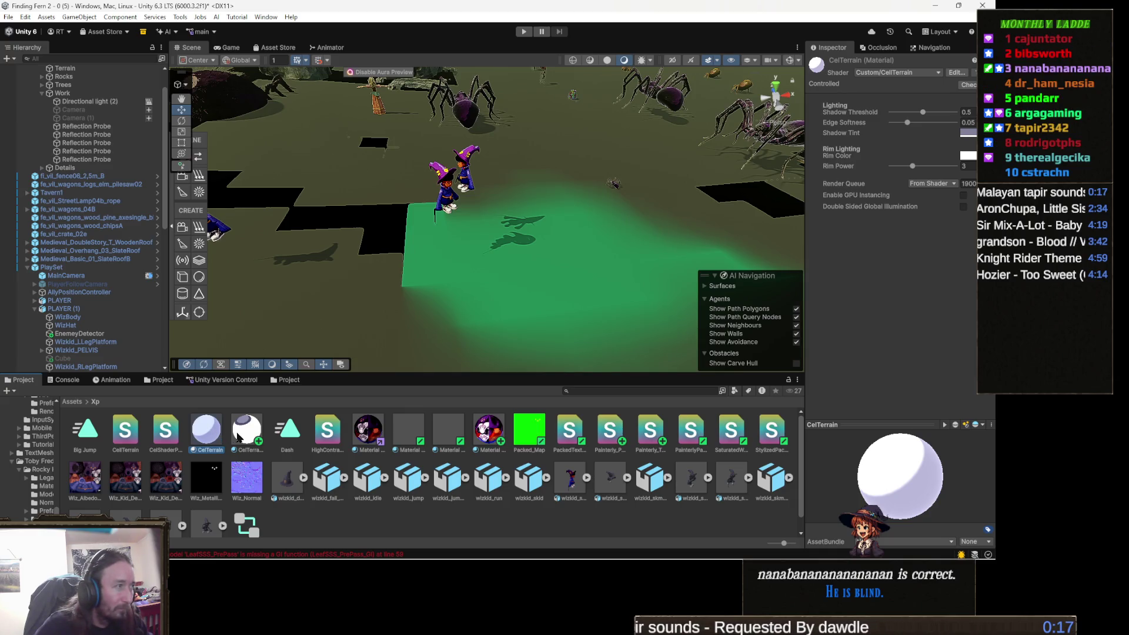
- Select the High Contrast_Stylized shader and inspect the Custom/Stylized Packed property list in the Inspector
{"action": "left_click", "coordinate": [334, 430]}
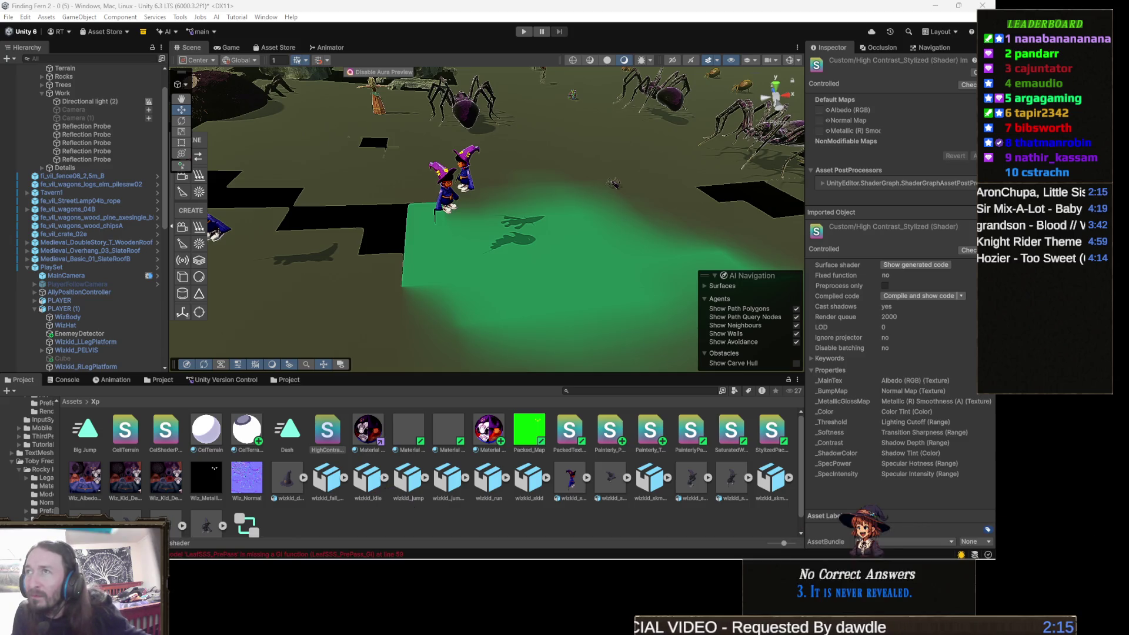
{"action": "mouse_move", "coordinate": [387, 559]}
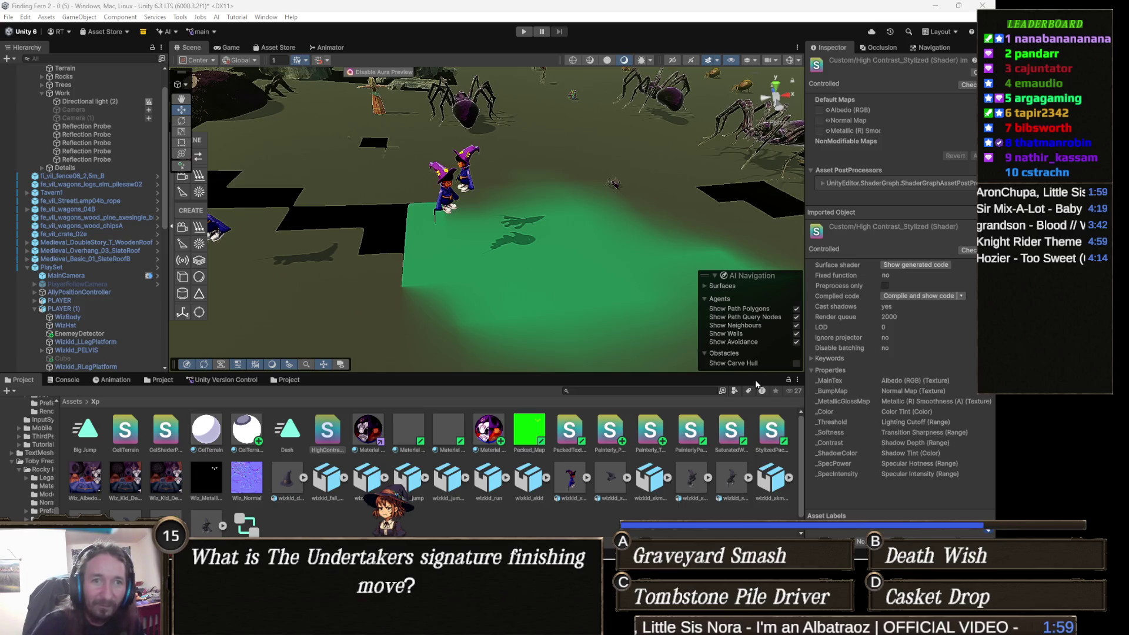
{"action": "left_click", "coordinate": [570, 434]}
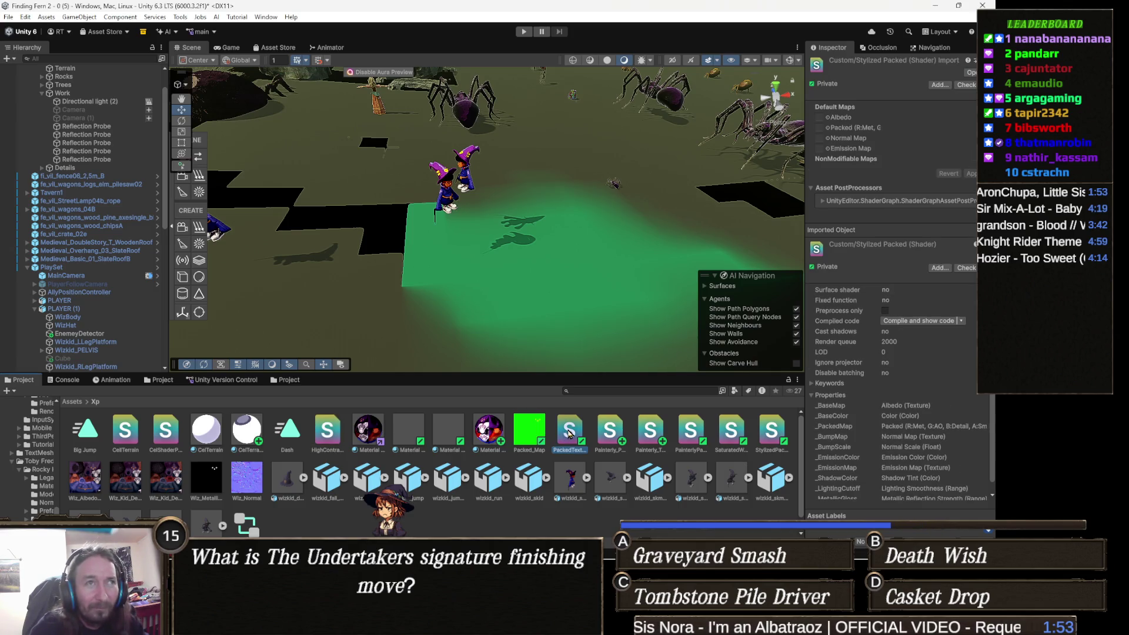
- Browse neighbouring shader and material assets with the arrow keys, ending on the CelTerrain shader
{"action": "key", "text": "Right"}
{"action": "left_click", "coordinate": [570, 433]}
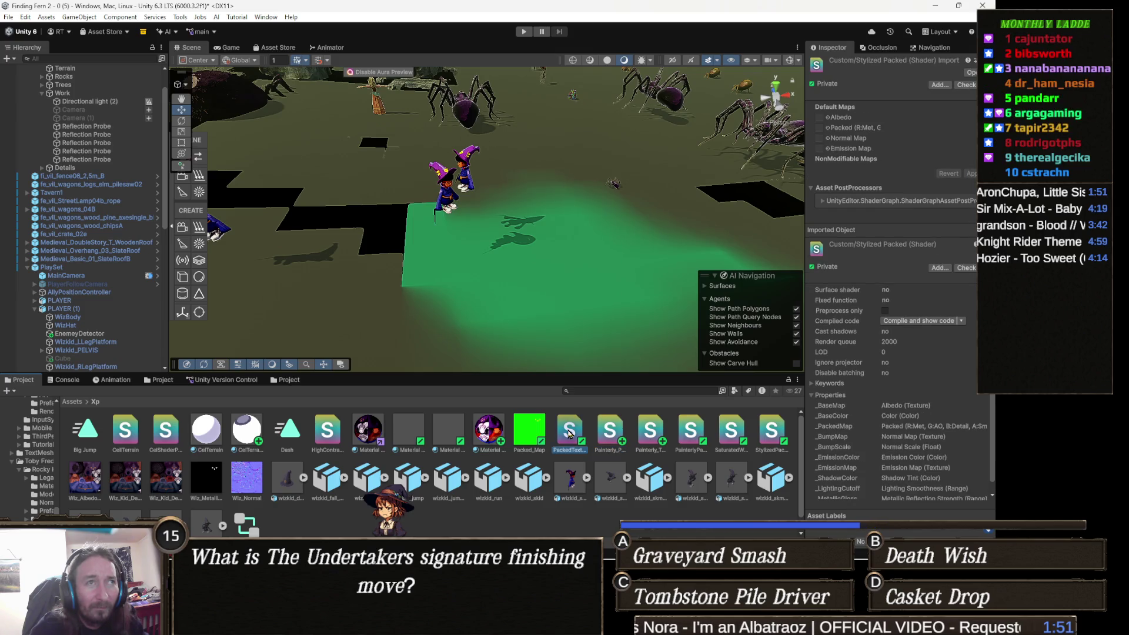
{"action": "key", "text": "Right"}
{"action": "key", "text": "Right"}
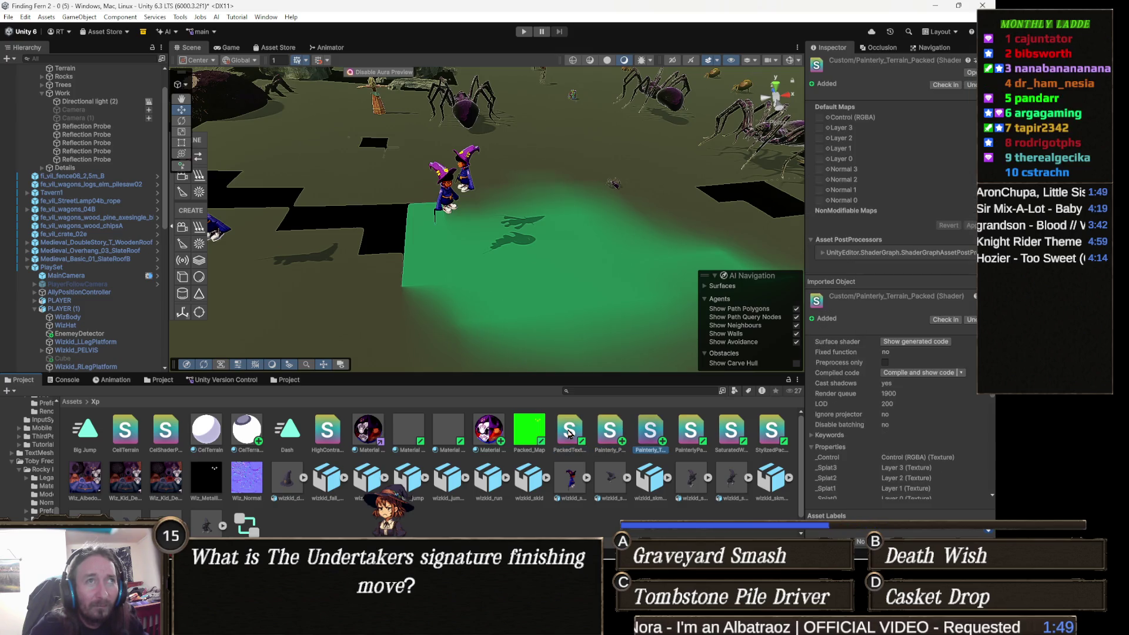
{"action": "key", "text": "Right"}
{"action": "key", "text": "Right"}
{"action": "key", "text": "Right"}
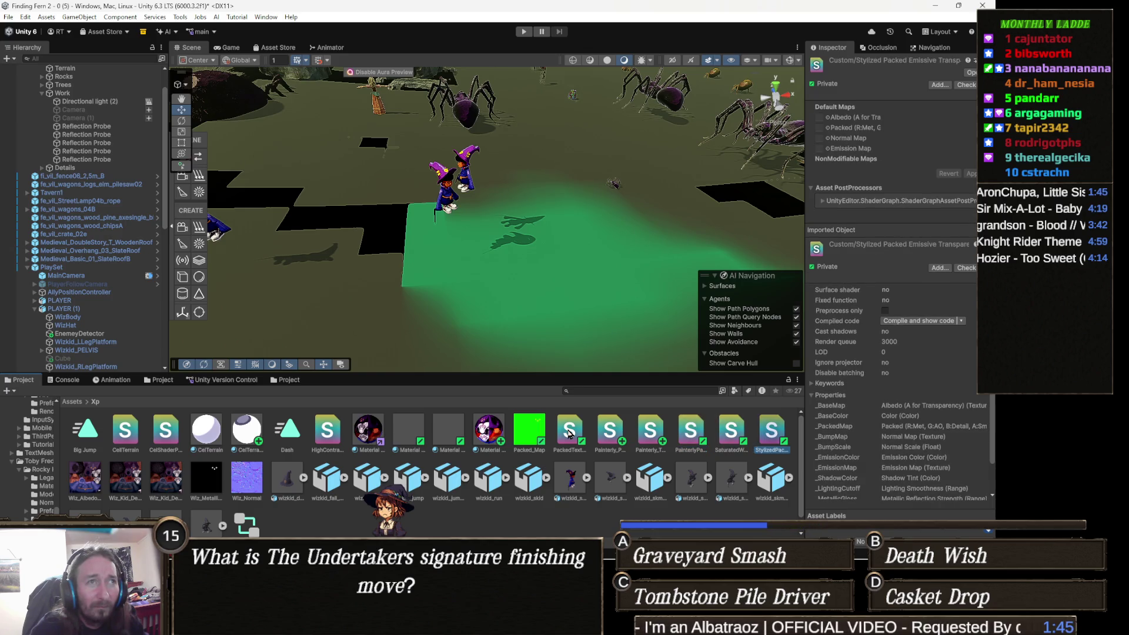
{"action": "key", "text": "Left"}
{"action": "key", "text": "Left"}
{"action": "key", "text": "Left"}
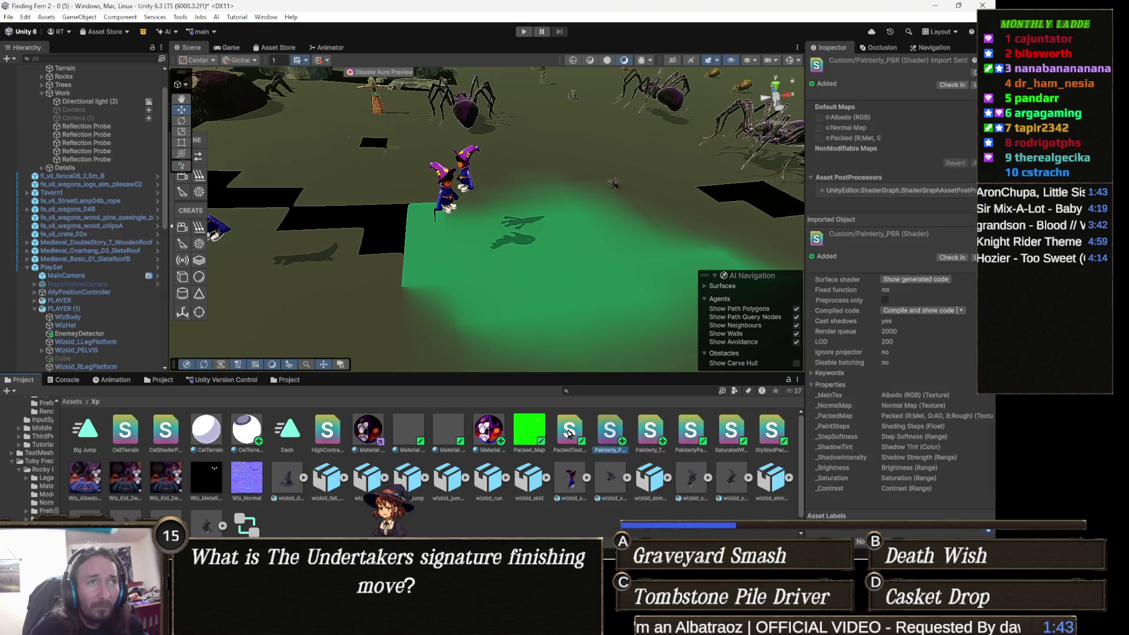
{"action": "key", "text": "Left"}
{"action": "key", "text": "Left"}
{"action": "key", "text": "Left"}
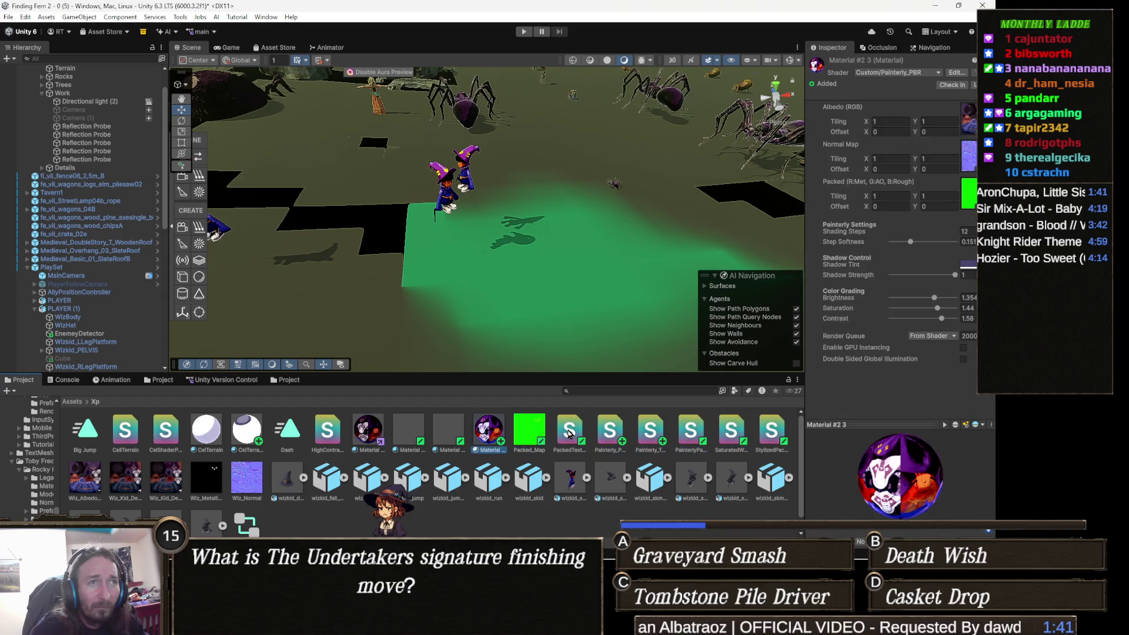
{"action": "key", "text": "Left"}
{"action": "key", "text": "Left"}
{"action": "key", "text": "Left"}
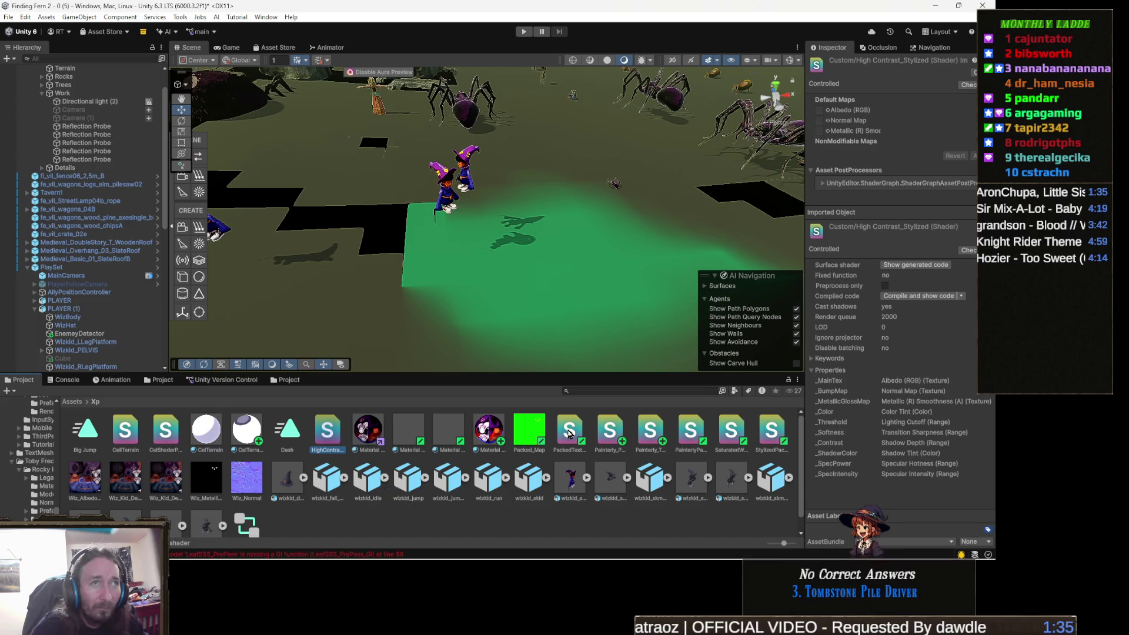
{"action": "key", "text": "Left"}
{"action": "key", "text": "Left"}
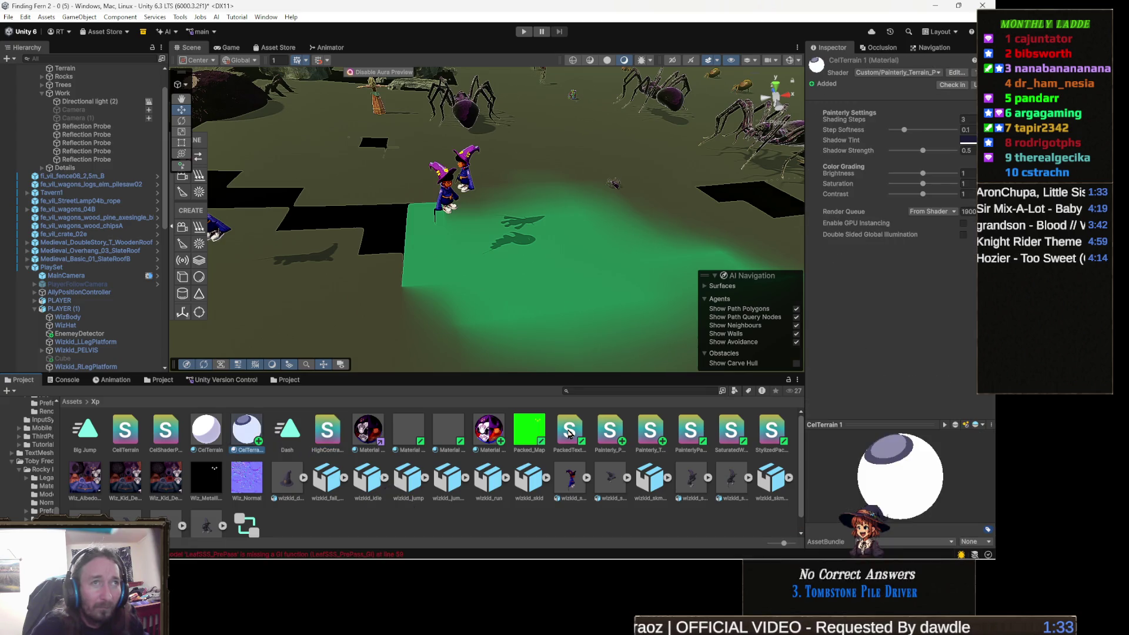
{"action": "key", "text": "Left"}
{"action": "key", "text": "Left"}
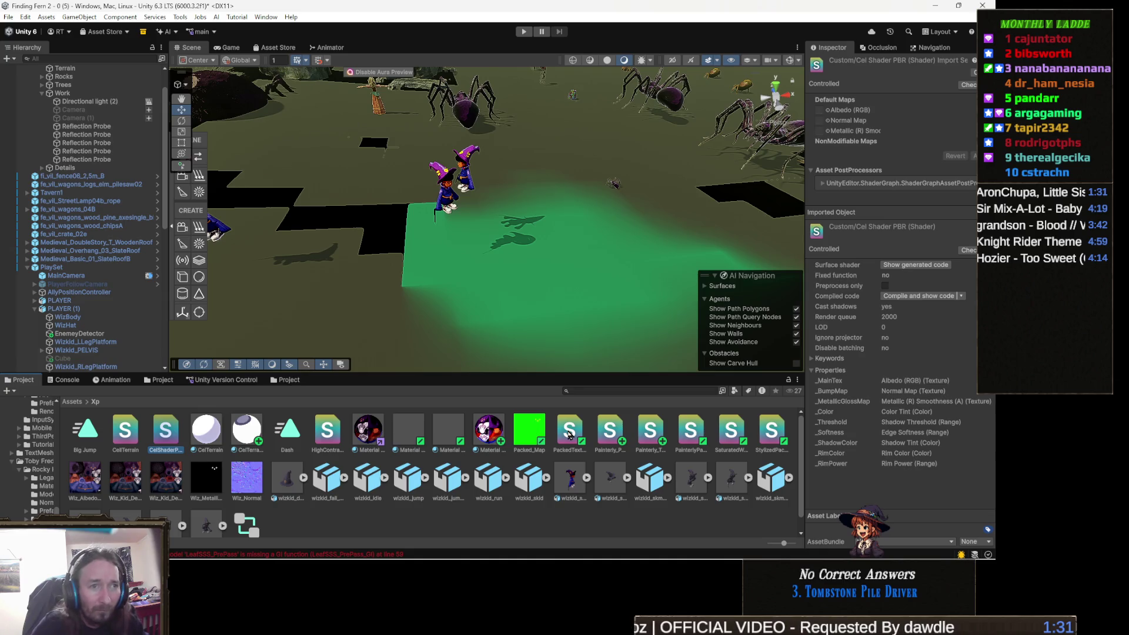
{"action": "key", "text": "Left"}
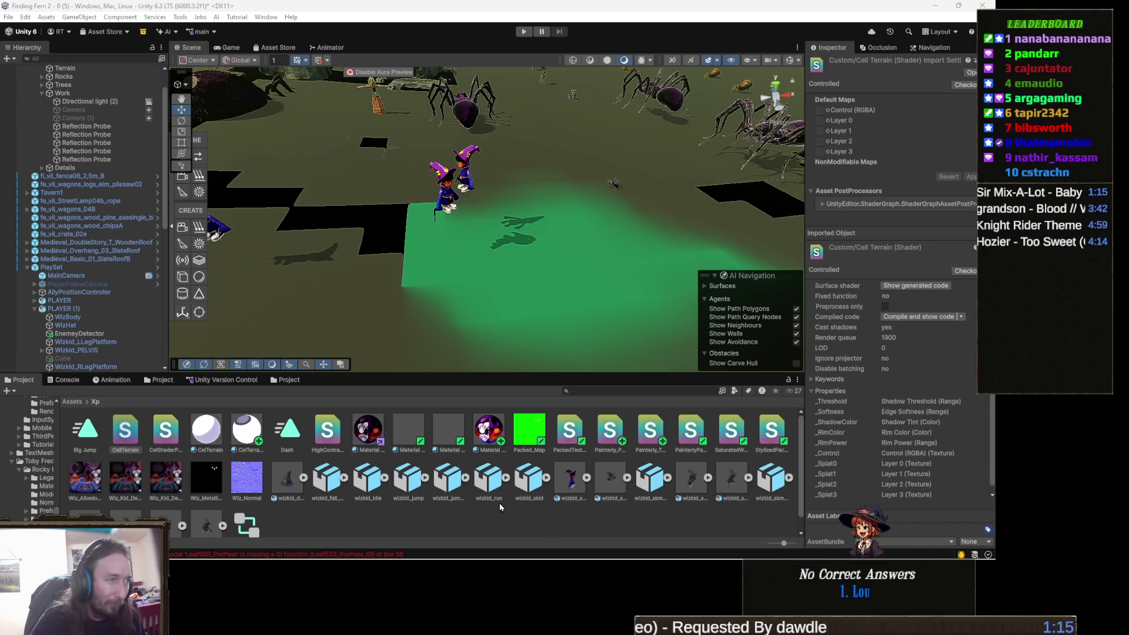
- Assign the Custom/StochasticTerrain4Layer shader to the CelTerrain material, found by searching 'terra'
{"action": "left_click", "coordinate": [206, 435]}
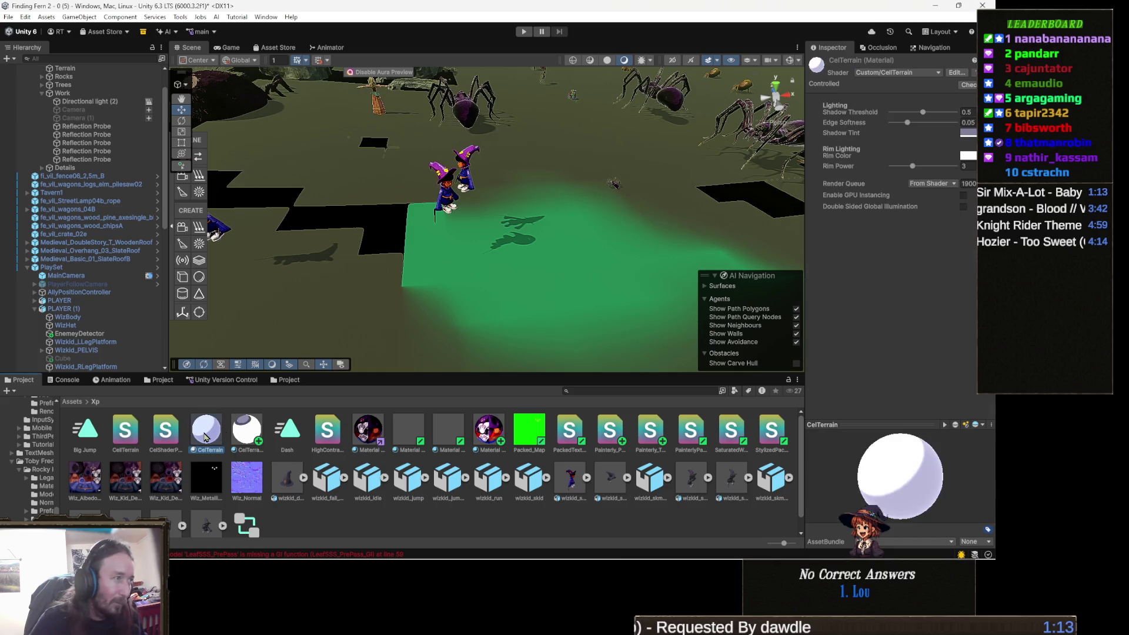
{"action": "left_click", "coordinate": [899, 73]}
{"action": "type", "text": "terra"}
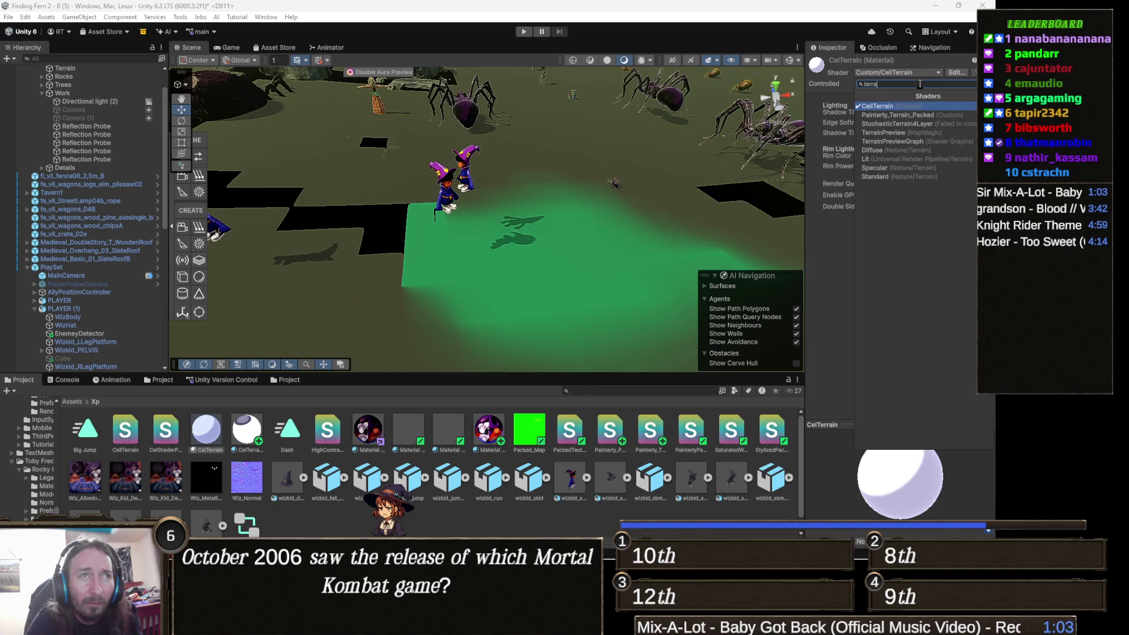
{"action": "left_click", "coordinate": [929, 124]}
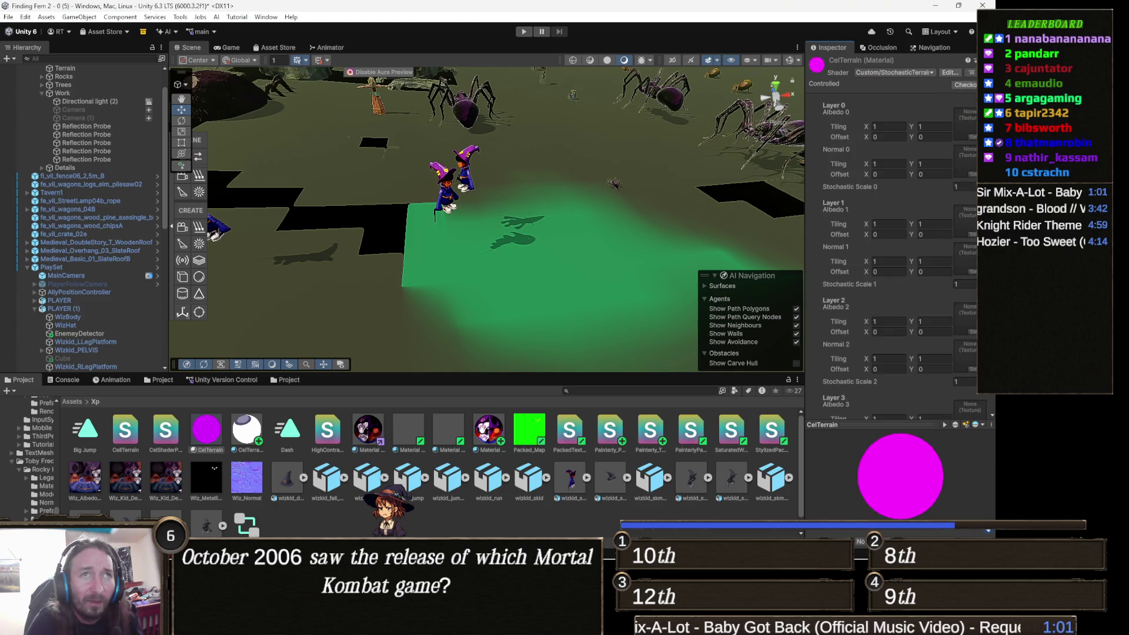
- Locate the StochasticTerrain4Layer shader through the material and delete it from Assets
{"action": "right_click", "coordinate": [838, 49]}
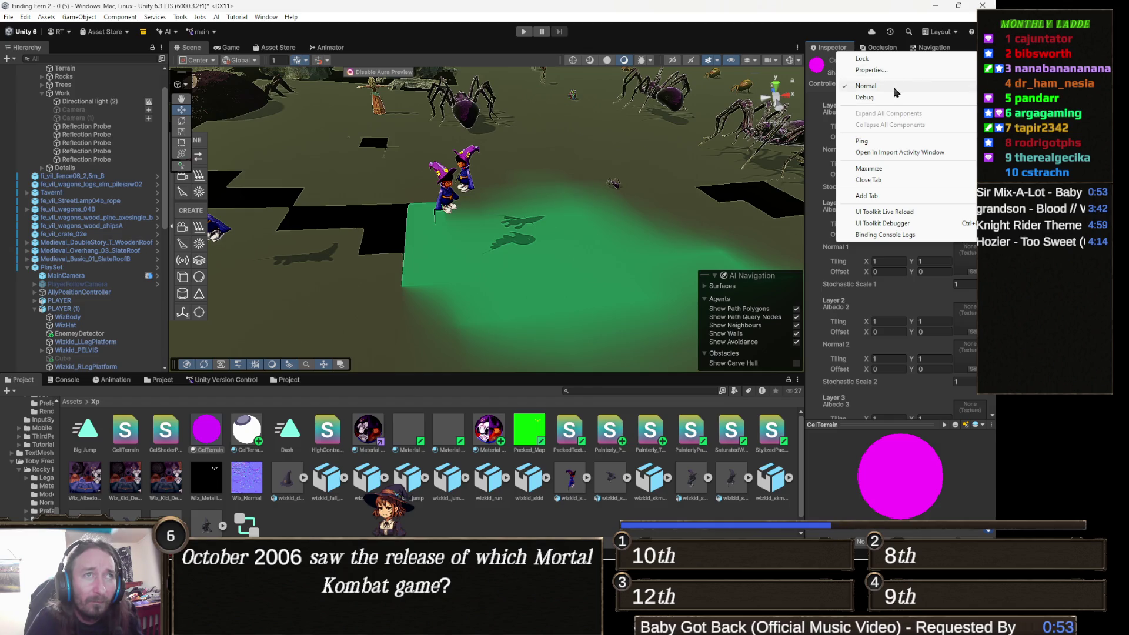
{"action": "left_click", "coordinate": [967, 80]}
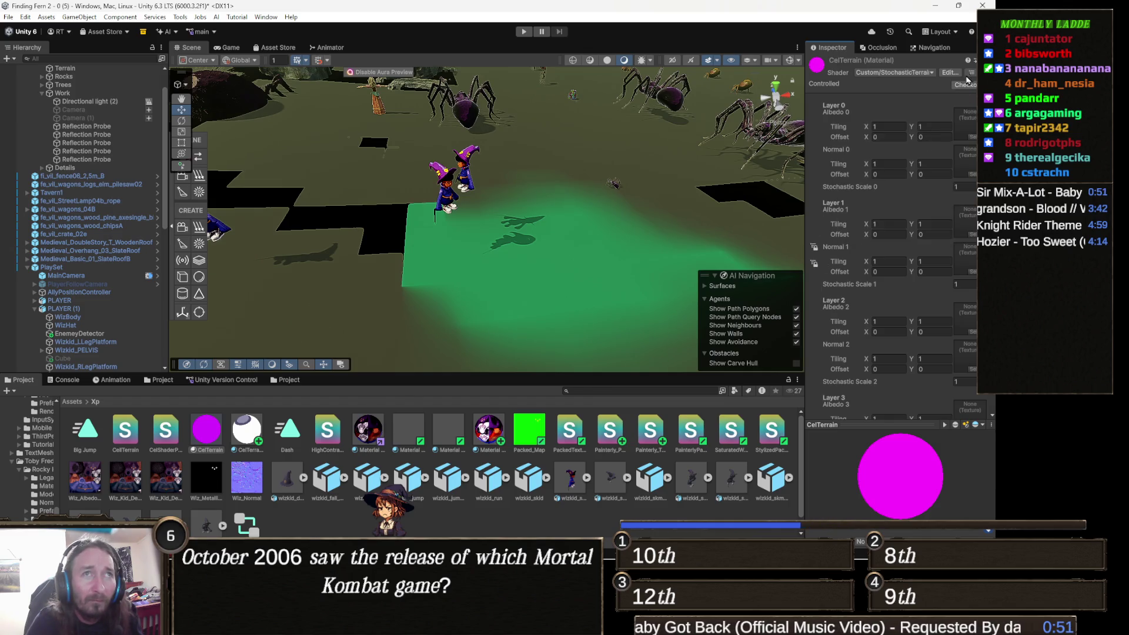
{"action": "right_click", "coordinate": [869, 65]}
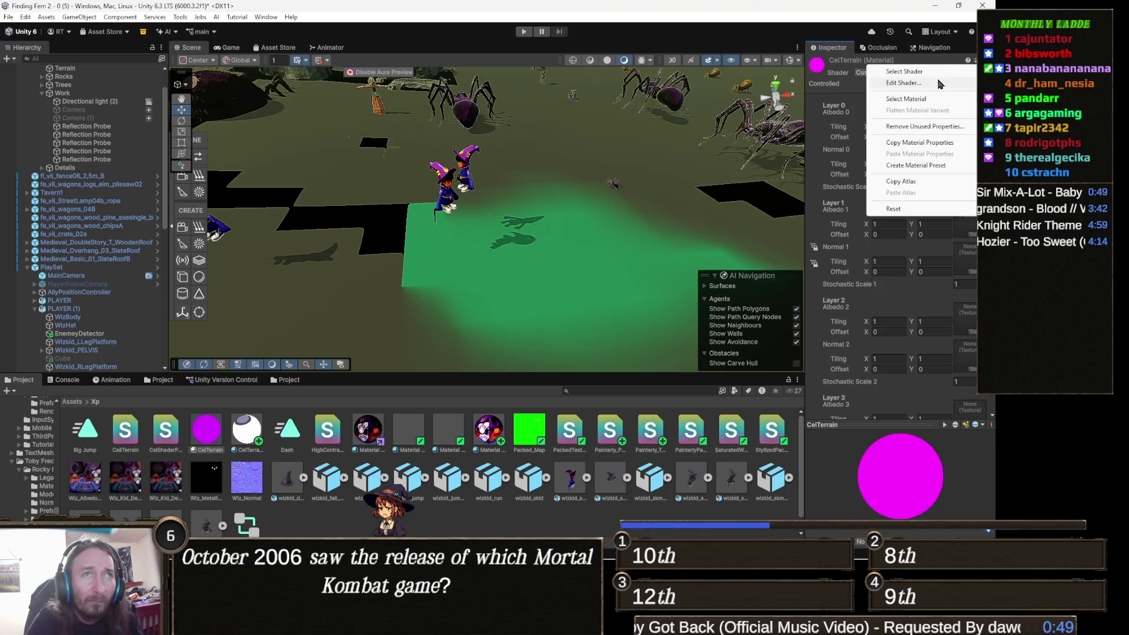
{"action": "left_click", "coordinate": [915, 73]}
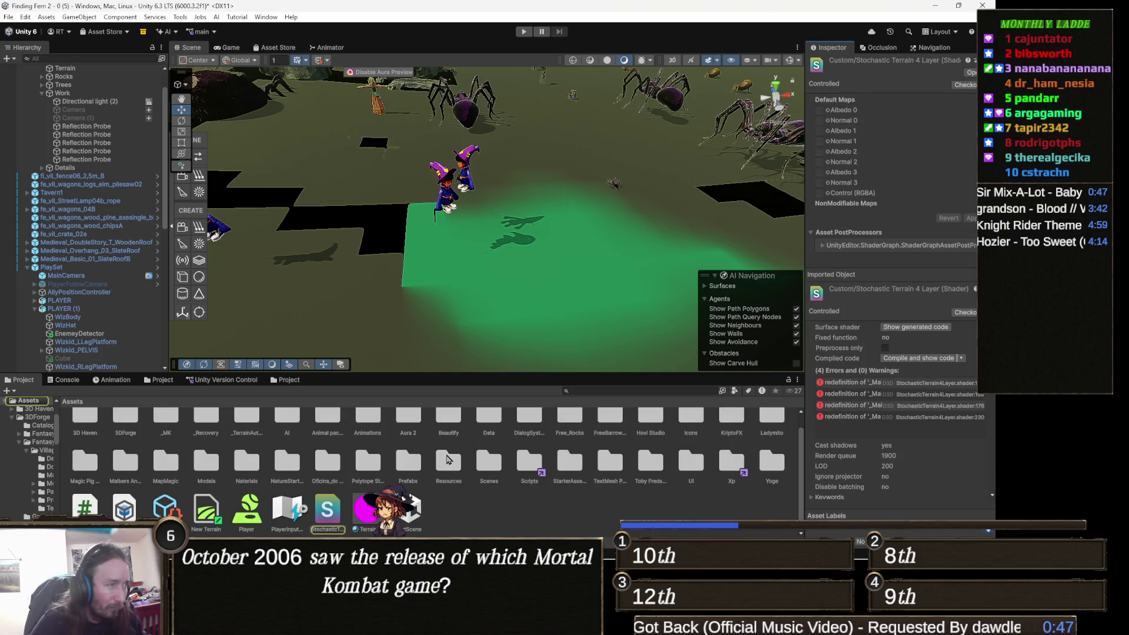
{"action": "left_click", "coordinate": [323, 519]}
{"action": "key", "text": "Delete"}
{"action": "key", "text": "Return"}
- Return to Unity from Visual Studio and show the Terrain's settings
{"action": "key", "text": "alt+Tab"}
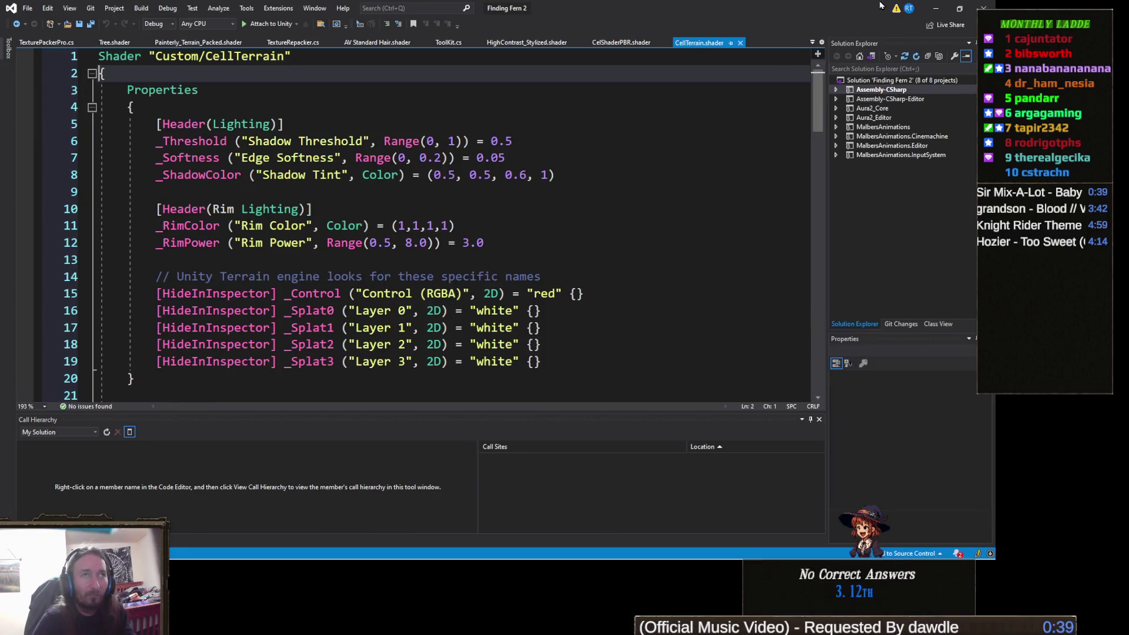
{"action": "left_click", "coordinate": [937, 13]}
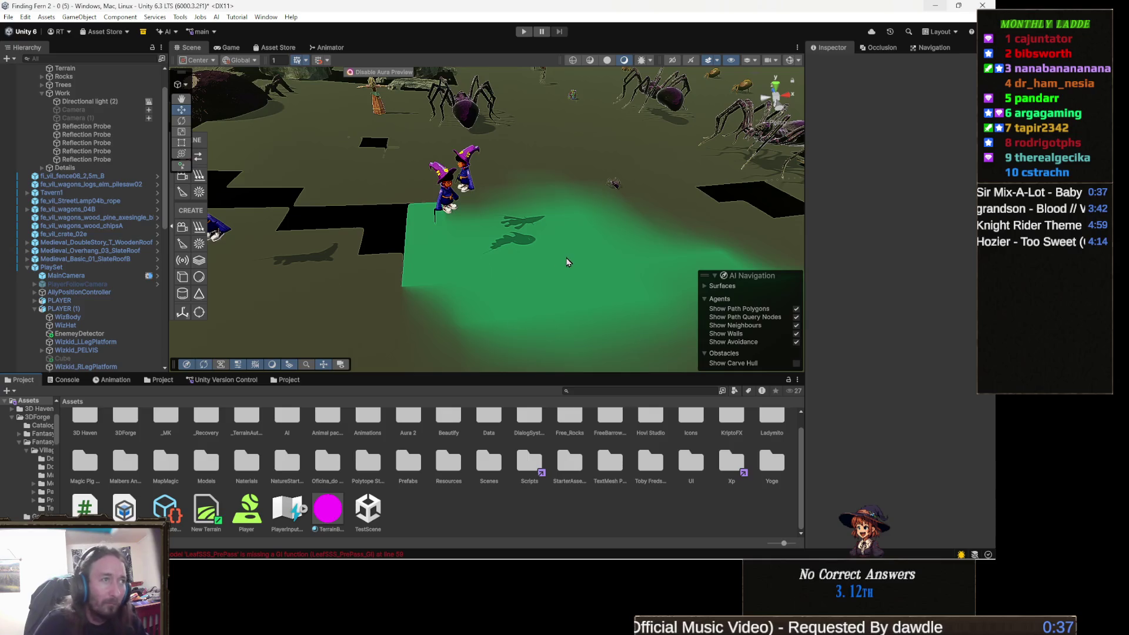
{"action": "left_click", "coordinate": [568, 261]}
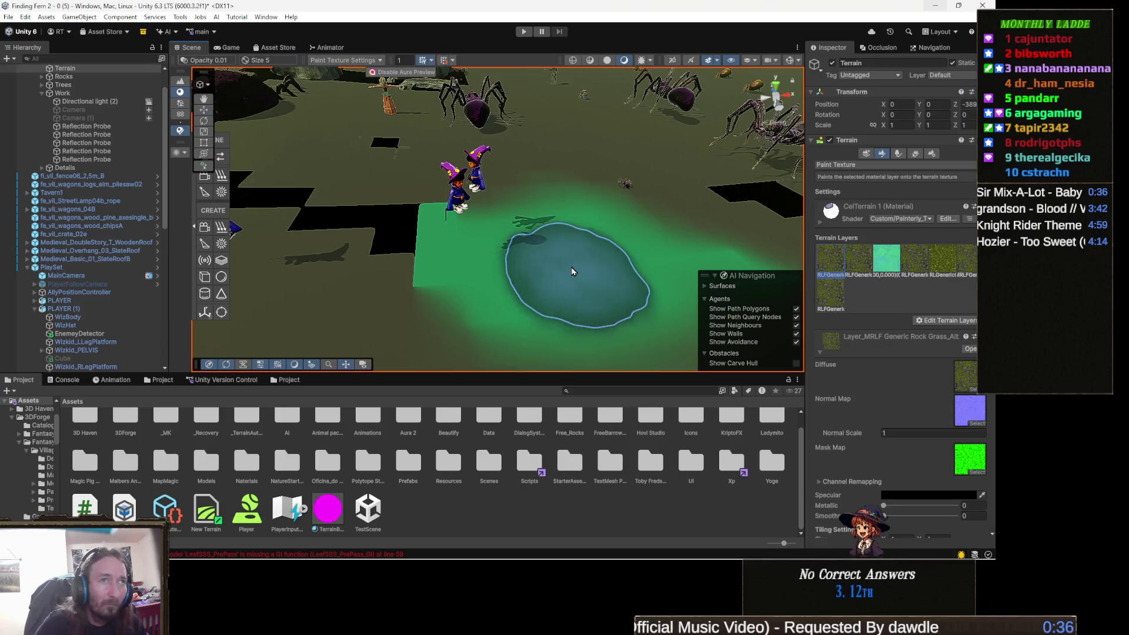
{"action": "left_click", "coordinate": [933, 155]}
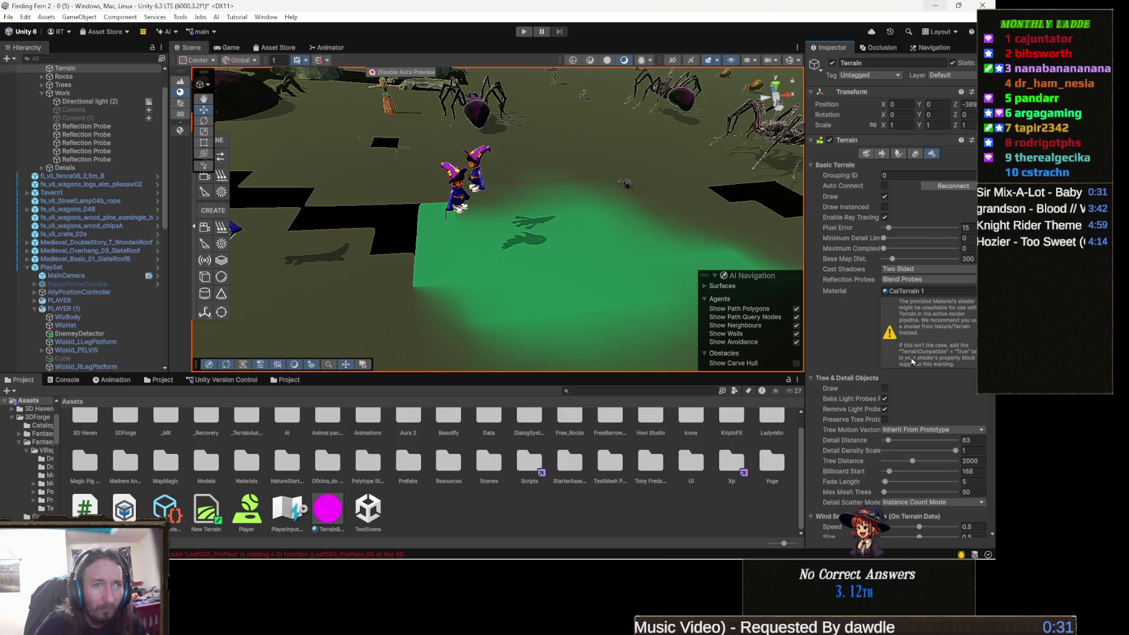
- Find the terrain's CelTerrain material and apply the MapMagic/TerrainPreview shader to it
{"action": "left_click", "coordinate": [938, 292]}
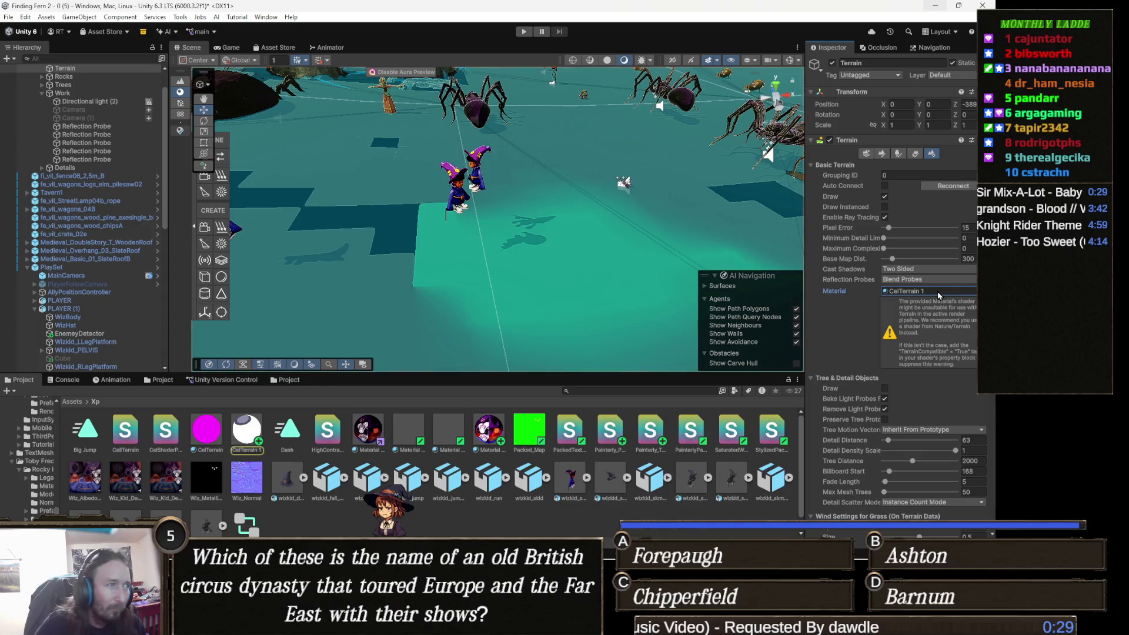
{"action": "left_click", "coordinate": [204, 429]}
{"action": "left_click", "coordinate": [891, 73]}
{"action": "type", "text": "terra"}
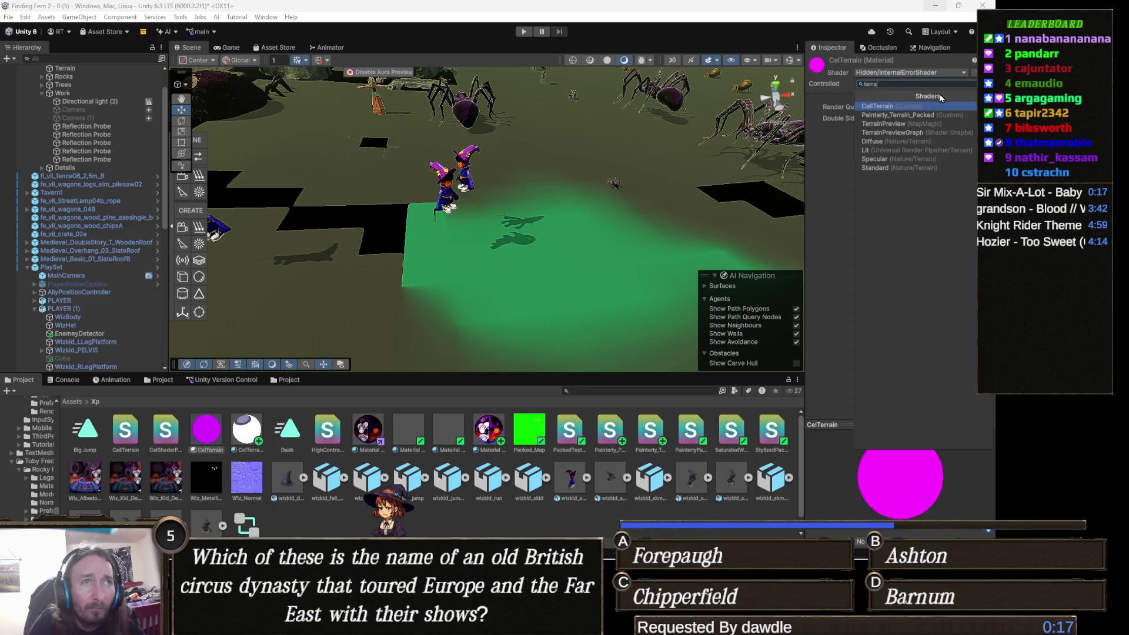
{"action": "left_click", "coordinate": [918, 124]}
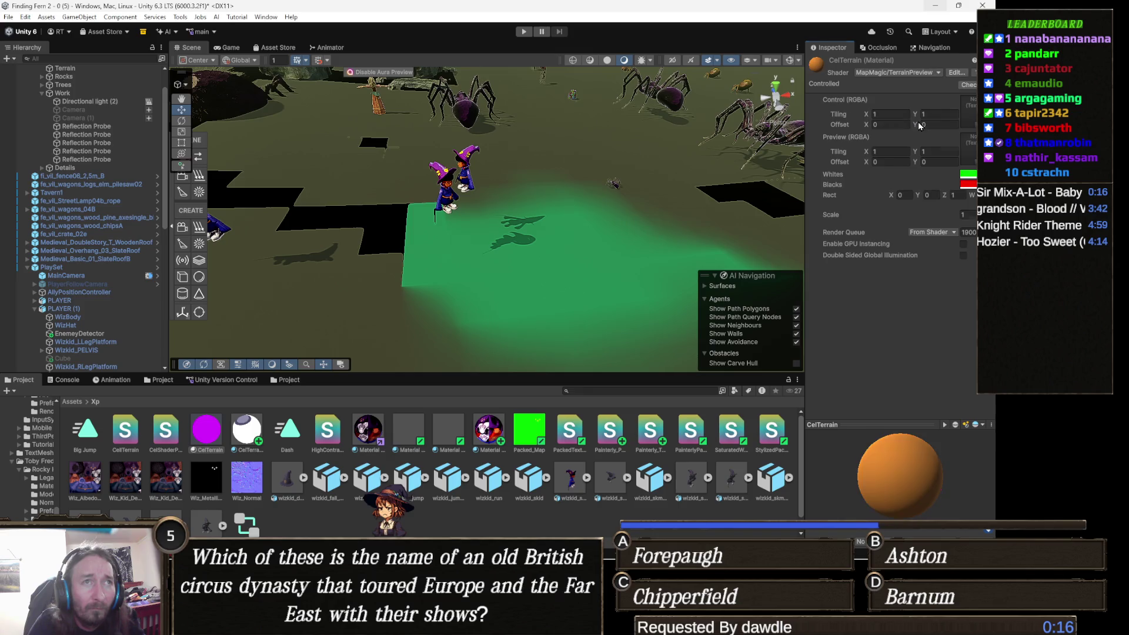
- Switch the CelTerrain material's shader to Nature/Terrain/Standard instead
{"action": "left_click", "coordinate": [913, 73]}
{"action": "type", "text": "terra"}
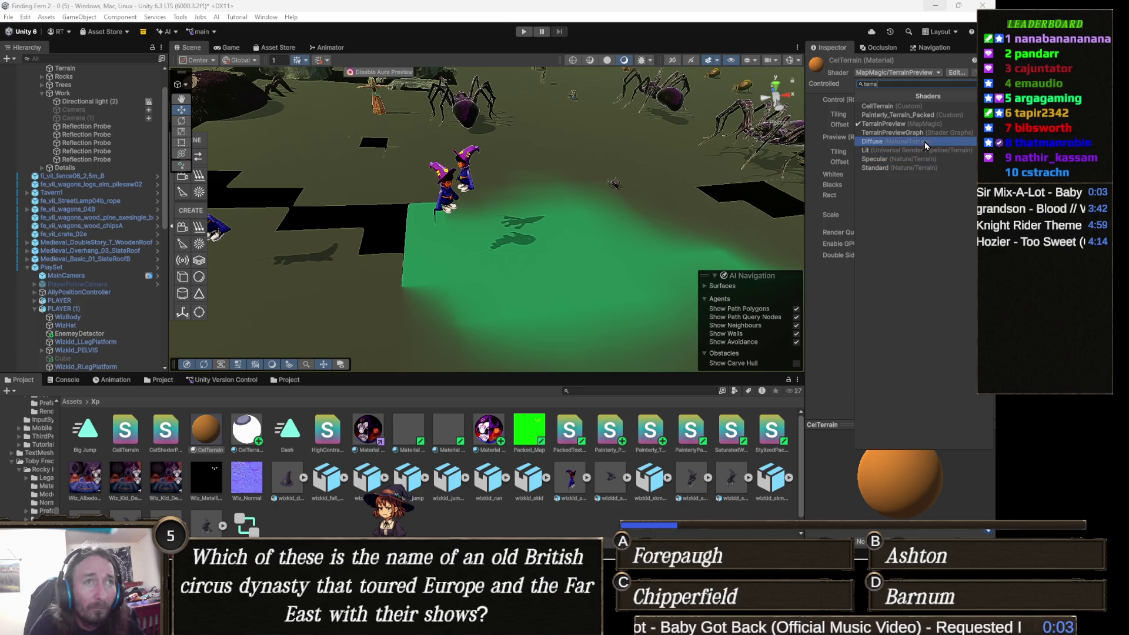
{"action": "left_click", "coordinate": [918, 169]}
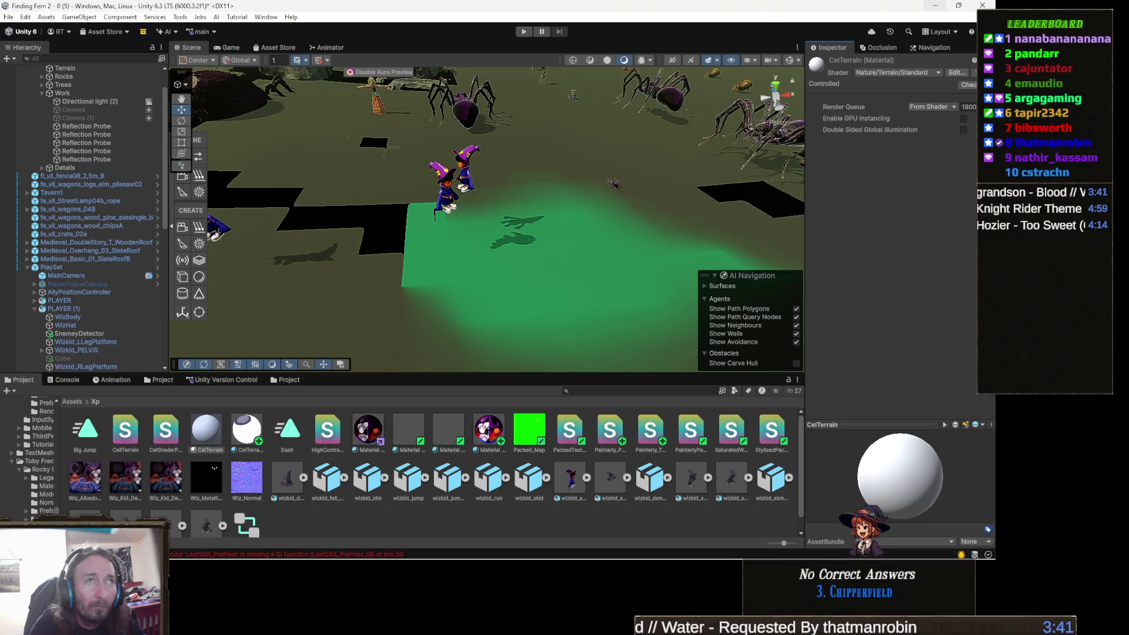
{"action": "right_click", "coordinate": [867, 62]}
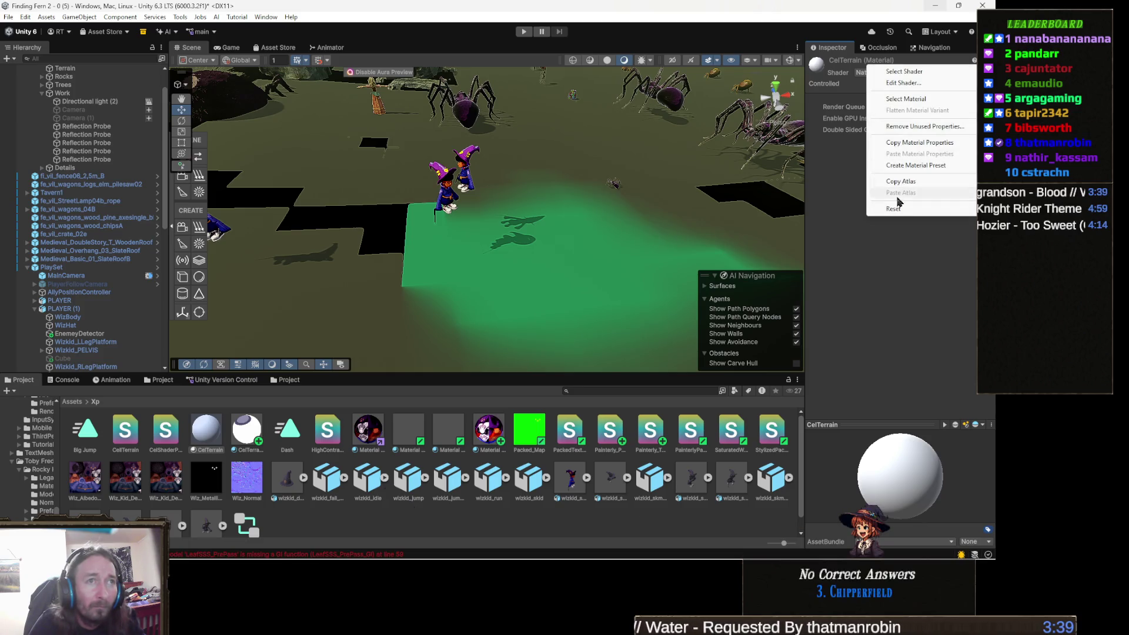
- Select the Nature/Terrain/Standard shader asset and check its compile platform options
{"action": "left_click", "coordinate": [905, 71]}
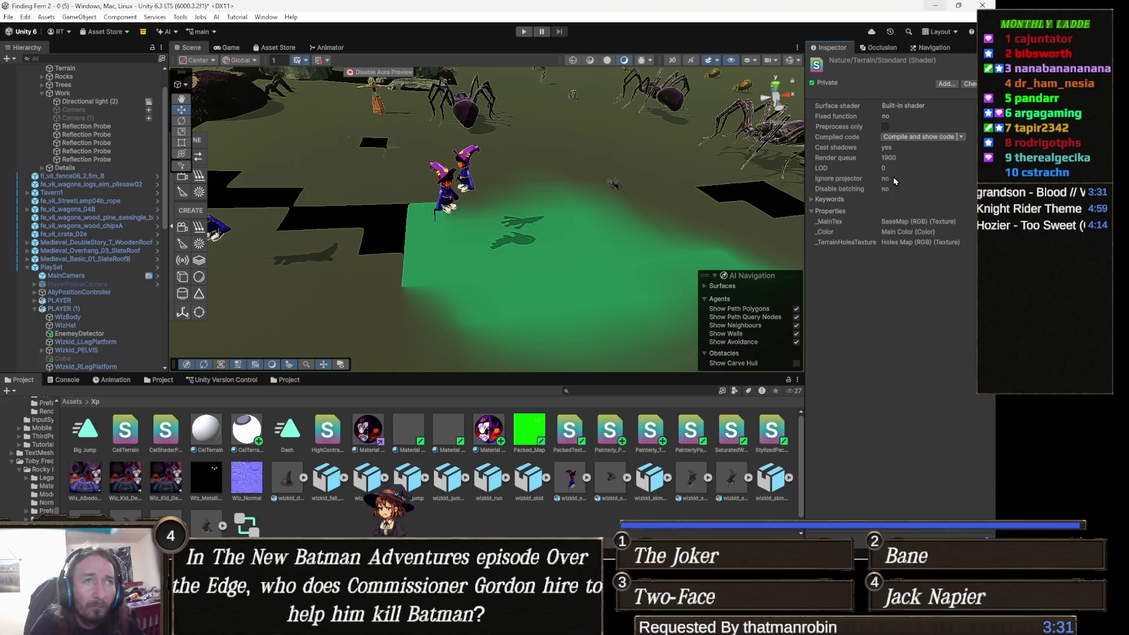
{"action": "left_click", "coordinate": [962, 137]}
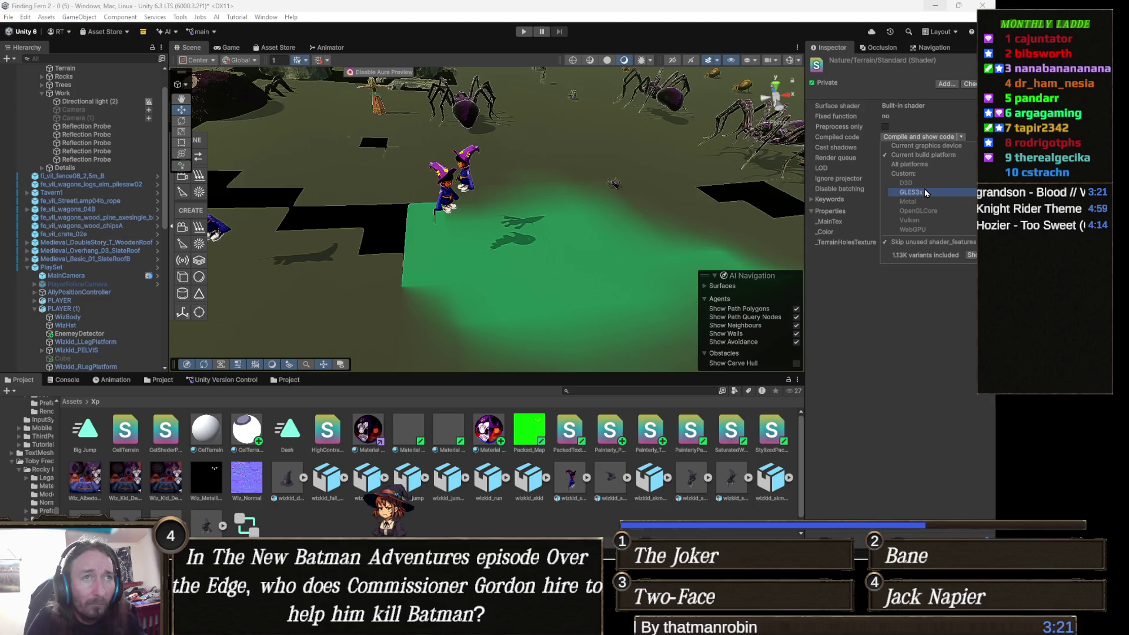
{"action": "left_click", "coordinate": [899, 341]}
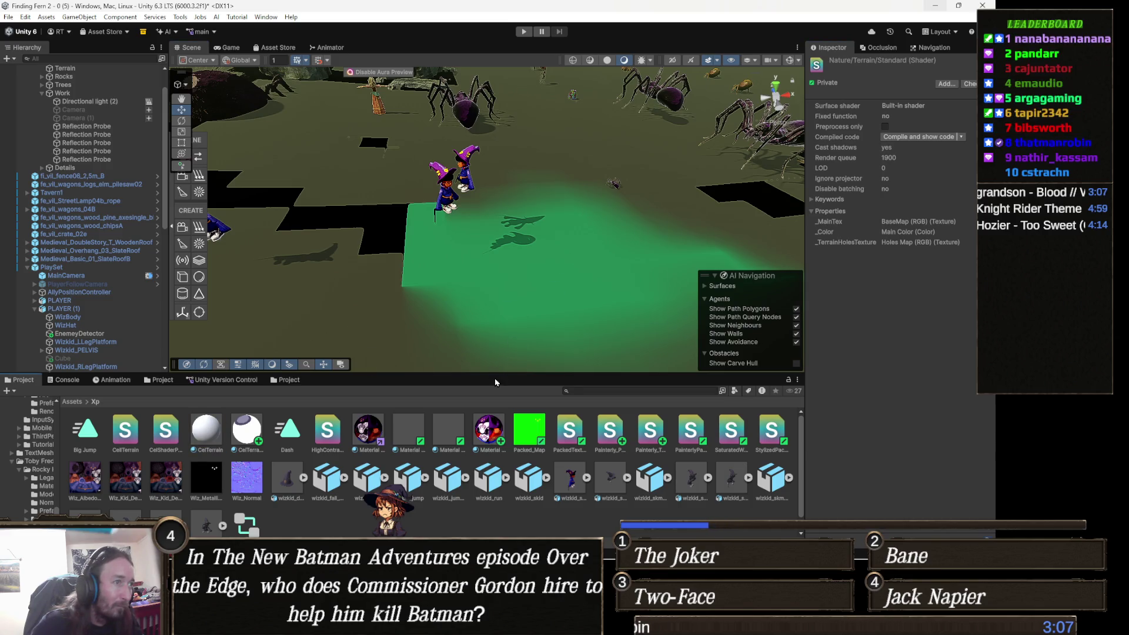
- Assign the CelTerrain material to the terrain and look down on the green patch
{"action": "mouse_move", "coordinate": [211, 430]}
{"action": "left_mouse_down"}
{"action": "mouse_move", "coordinate": [529, 365]}
{"action": "mouse_move", "coordinate": [889, 313]}
{"action": "mouse_move", "coordinate": [920, 296]}
{"action": "left_mouse_up"}
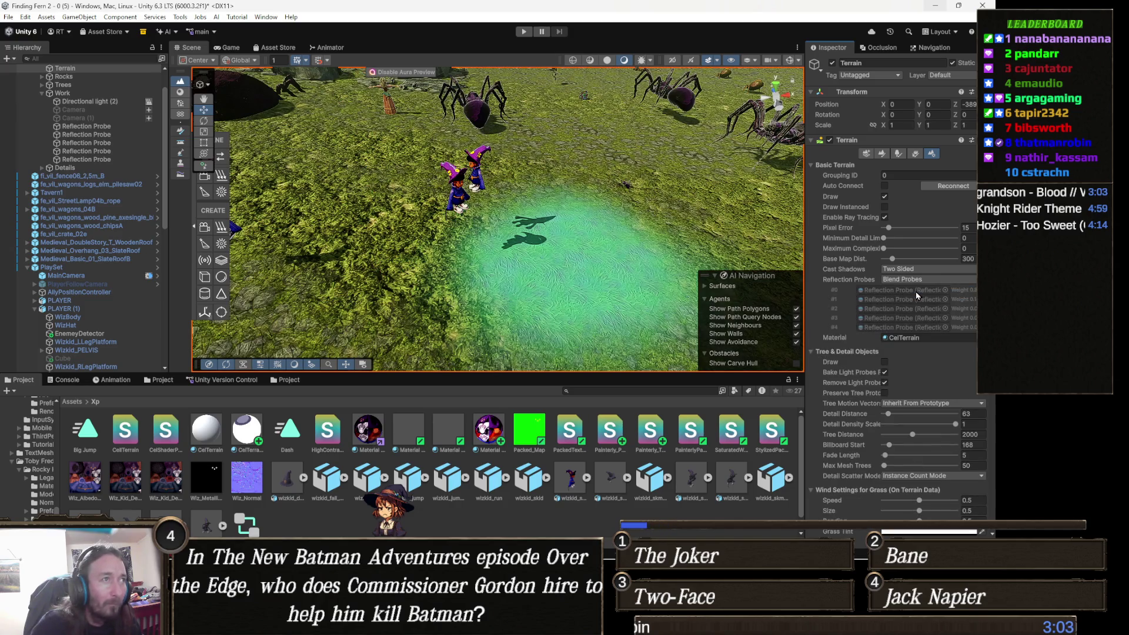
{"action": "scroll", "coordinate": [470, 310], "scroll_direction": "up", "scroll_amount": 6}
{"action": "scroll", "coordinate": [470, 310], "scroll_direction": "up", "scroll_amount": 6}
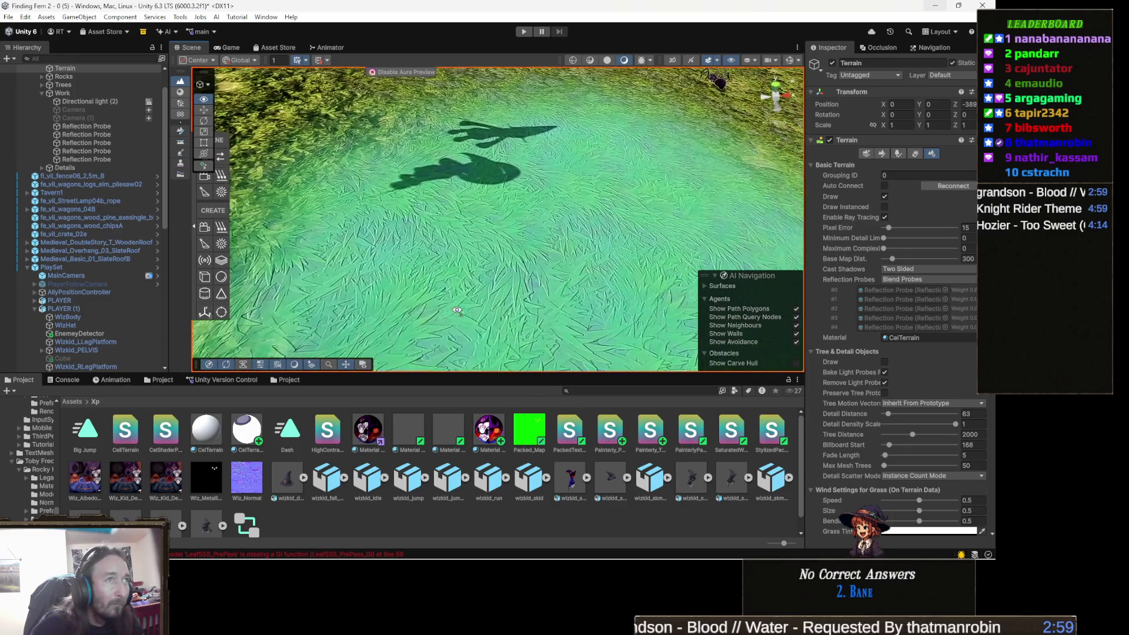
{"action": "scroll", "coordinate": [457, 310], "scroll_direction": "down", "scroll_amount": 10}
{"action": "left_click_drag", "start_coordinate": [354, 229], "coordinate": [776, 191]}
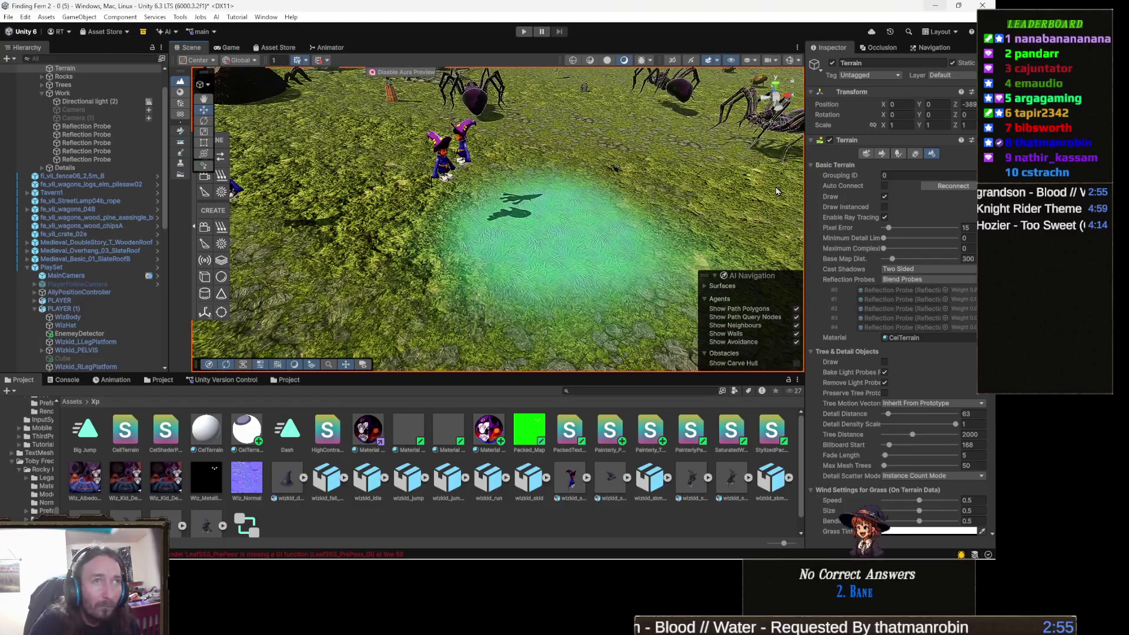
- Enter terrain texture painting and view the outlined pond area from above
{"action": "left_click", "coordinate": [882, 154]}
{"action": "scroll", "coordinate": [914, 412], "scroll_direction": "down", "scroll_amount": 3}
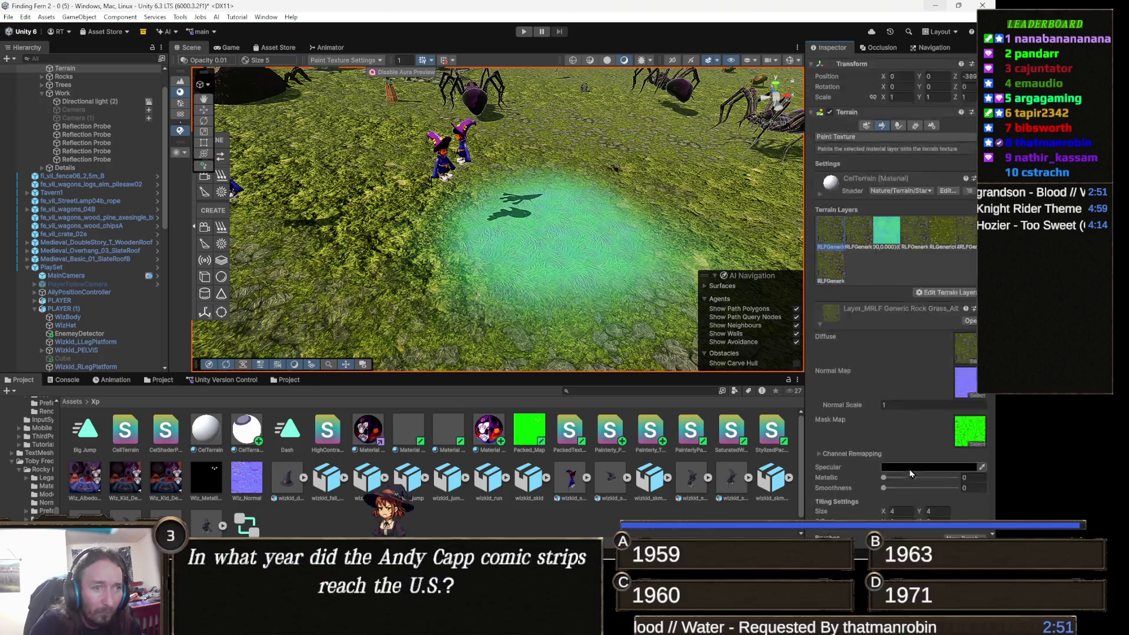
{"action": "scroll", "coordinate": [643, 214], "scroll_direction": "up", "scroll_amount": 5}
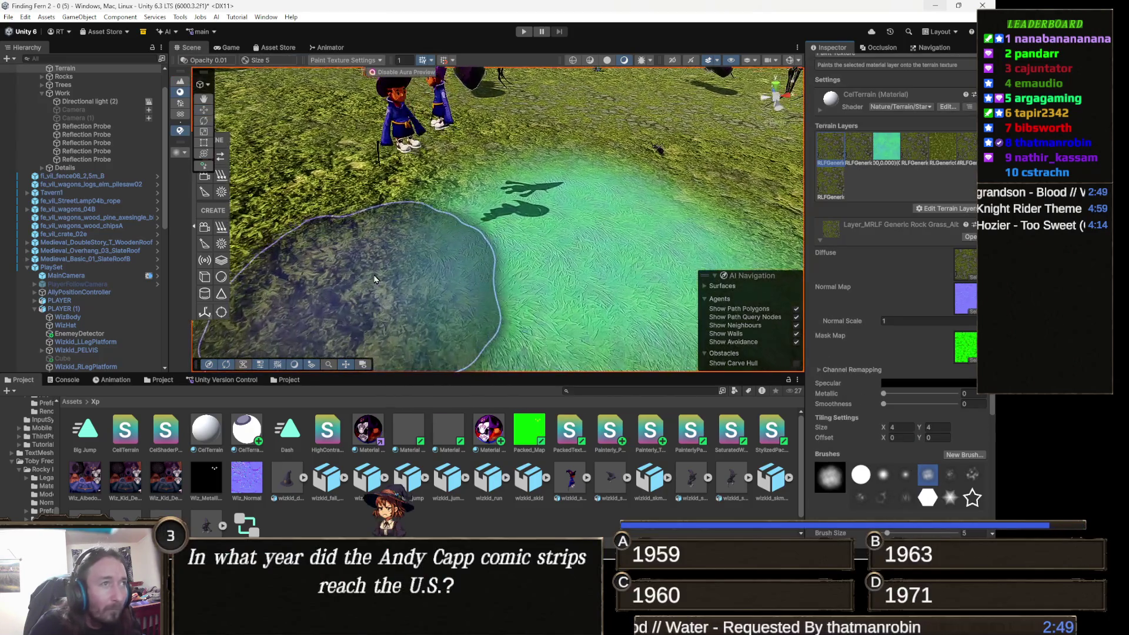
{"action": "mouse_move", "coordinate": [643, 213]}
{"action": "left_mouse_down"}
{"action": "mouse_move", "coordinate": [671, 100]}
{"action": "mouse_move", "coordinate": [506, 176]}
{"action": "mouse_move", "coordinate": [529, 141]}
{"action": "left_mouse_up"}
{"action": "scroll", "coordinate": [529, 140], "scroll_direction": "down", "scroll_amount": 8}
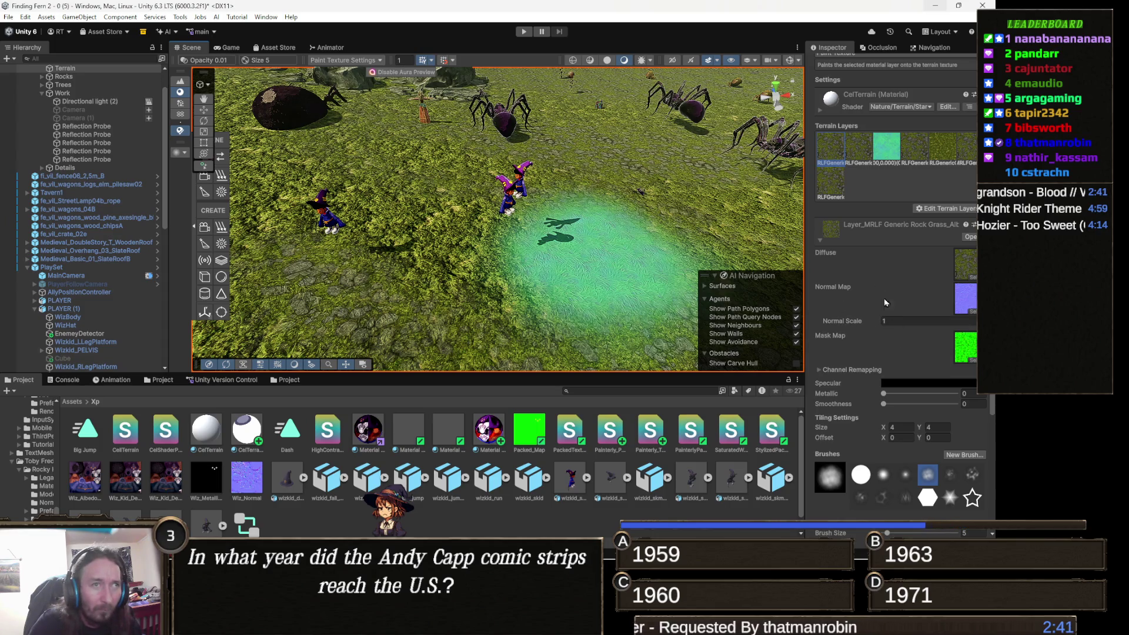
{"action": "scroll", "coordinate": [878, 331], "scroll_direction": "down", "scroll_amount": 3}
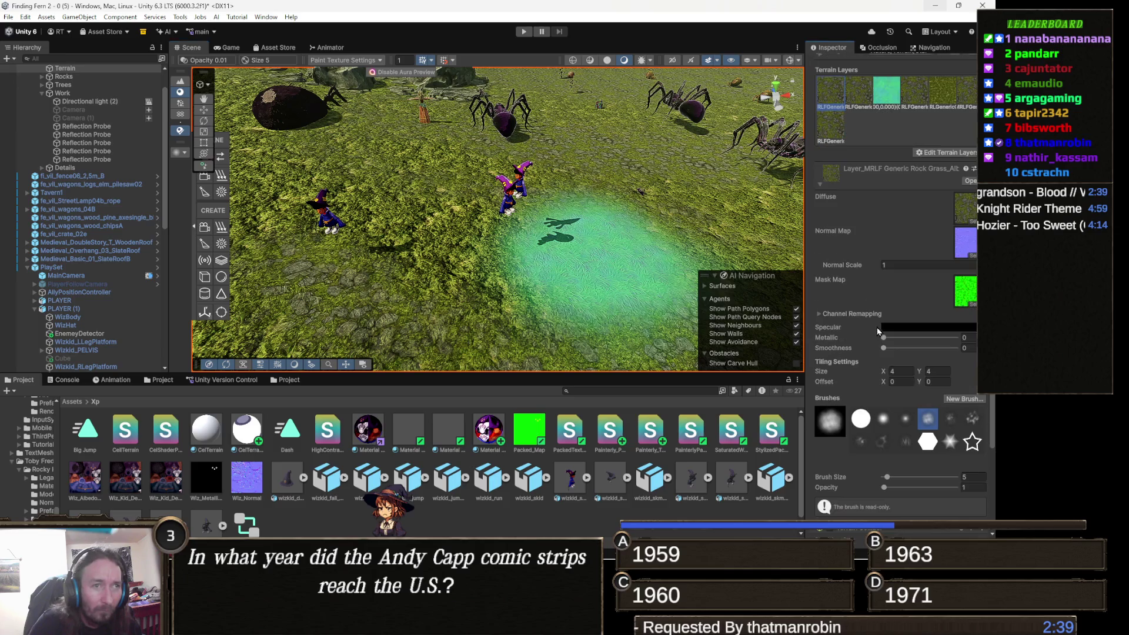
- Try a terrain layer tiling size of 2, undo back to 4, then switch to the Move tool
{"action": "double_click", "coordinate": [900, 371]}
{"action": "type", "text": "2"}
{"action": "double_click", "coordinate": [938, 371]}
{"action": "type", "text": "2"}
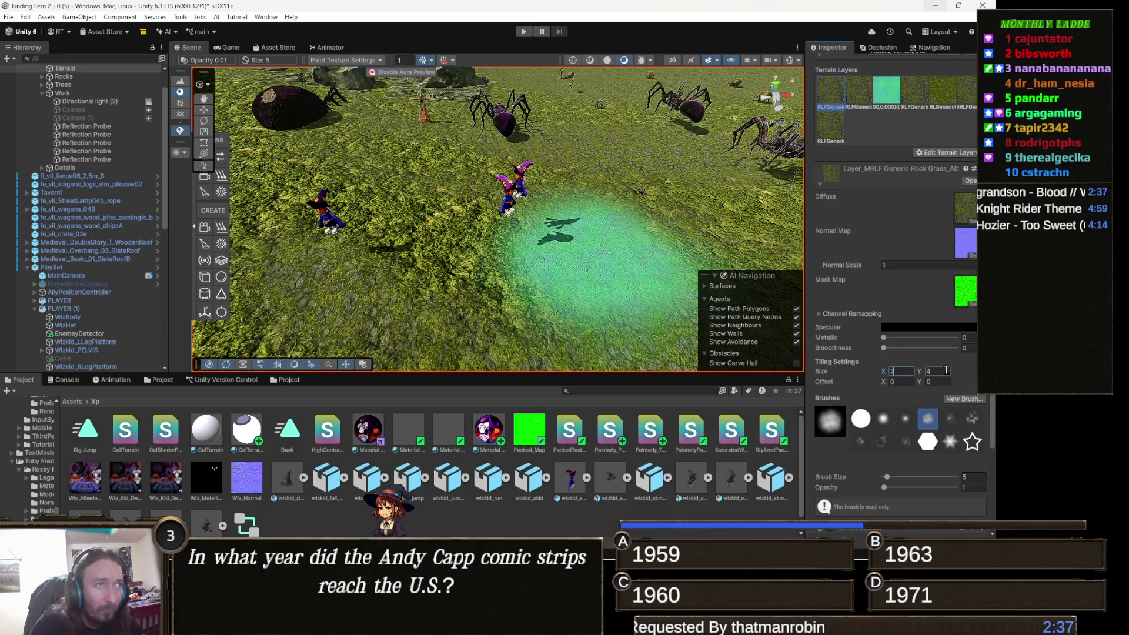
{"action": "key", "text": "Return"}
{"action": "scroll", "coordinate": [602, 293], "scroll_direction": "up", "scroll_amount": 3}
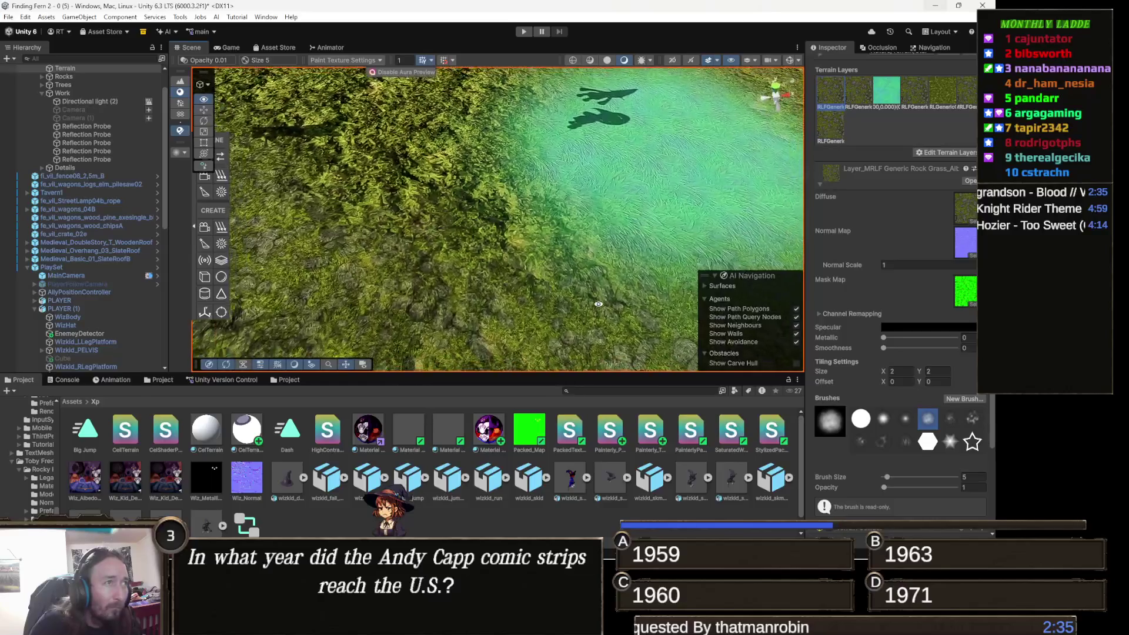
{"action": "scroll", "coordinate": [601, 293], "scroll_direction": "down", "scroll_amount": 4}
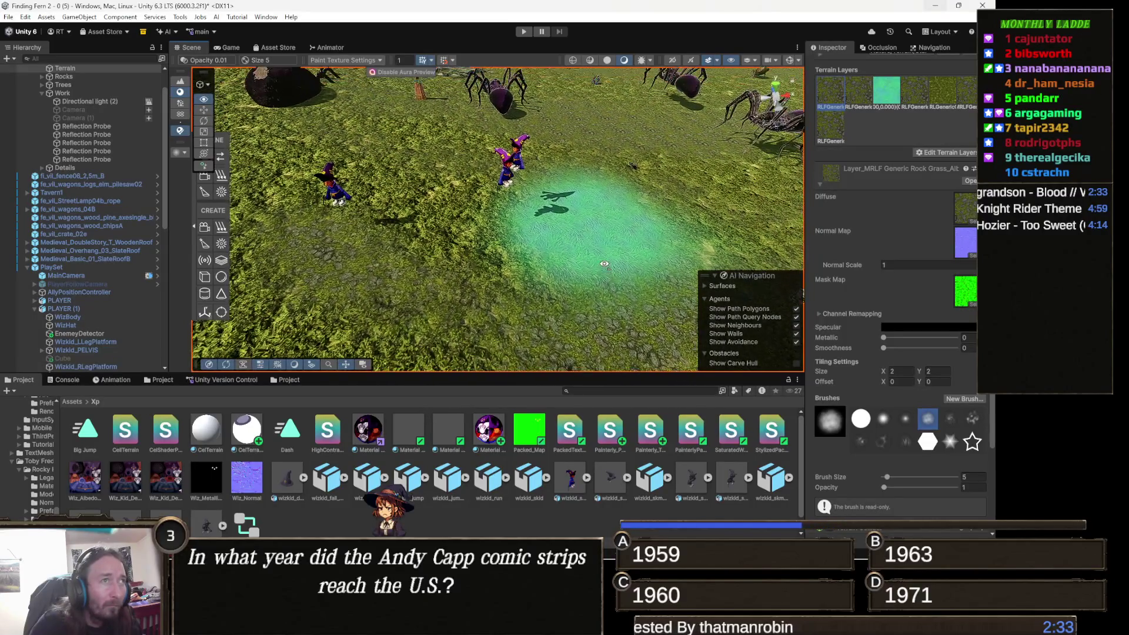
{"action": "key", "text": "ctrl+z"}
{"action": "key", "text": "ctrl+z"}
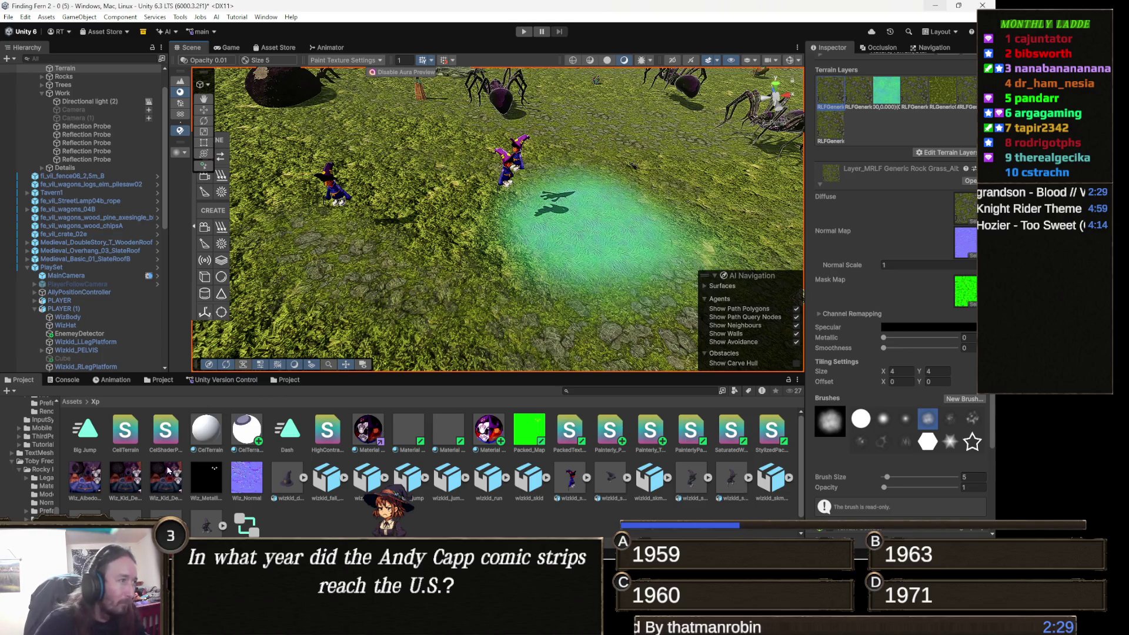
{"action": "key", "text": "w"}
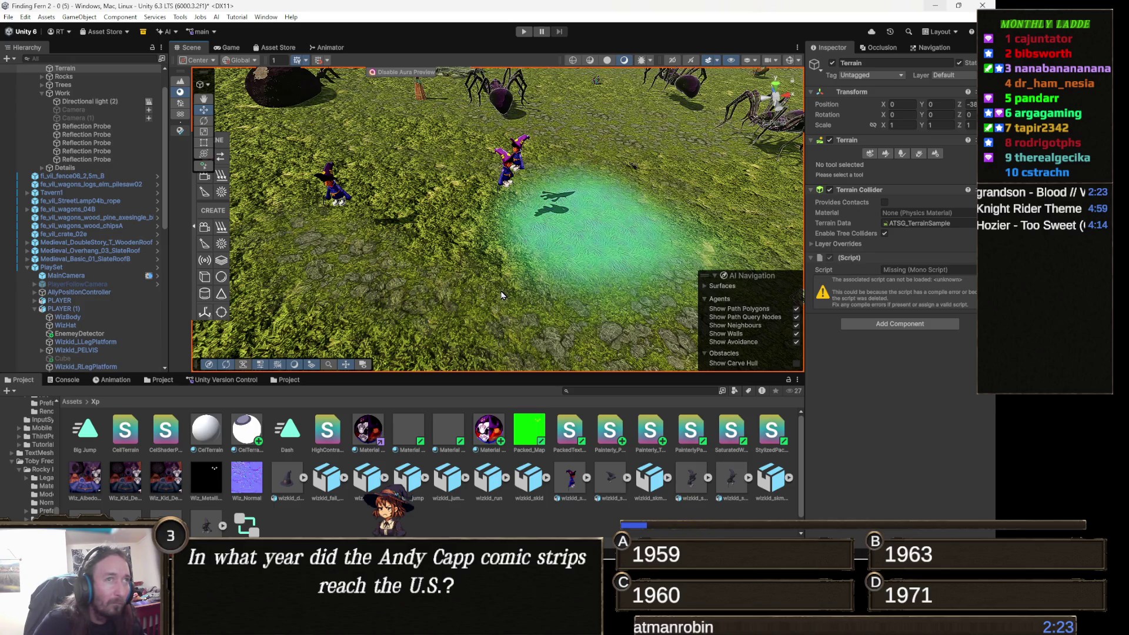
- In Visual Studio, review the Painterly_Terrain_Packed shader's TERRAIN COMPATIBLE _Splat0 properties
{"action": "mouse_move", "coordinate": [471, 546]}
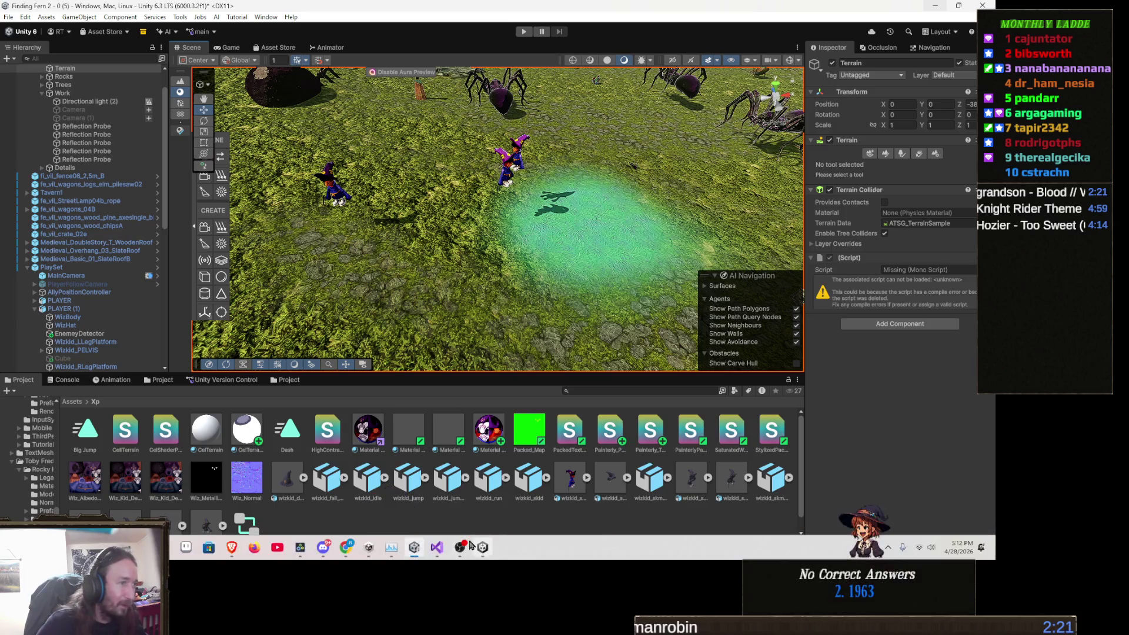
{"action": "left_click", "coordinate": [437, 547]}
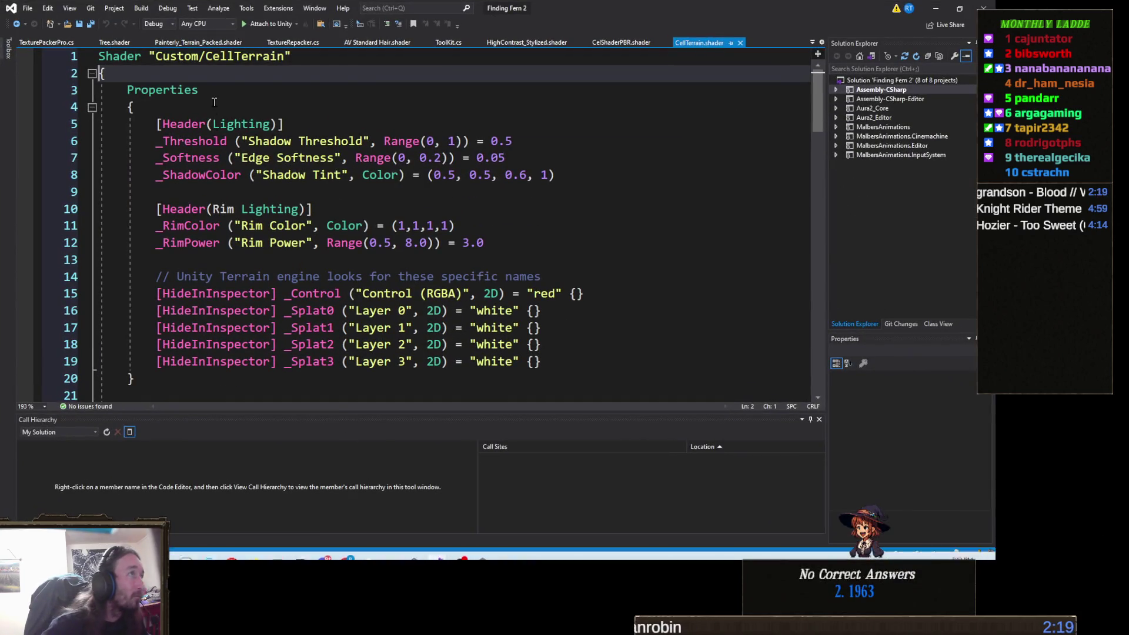
{"action": "left_click", "coordinate": [223, 40]}
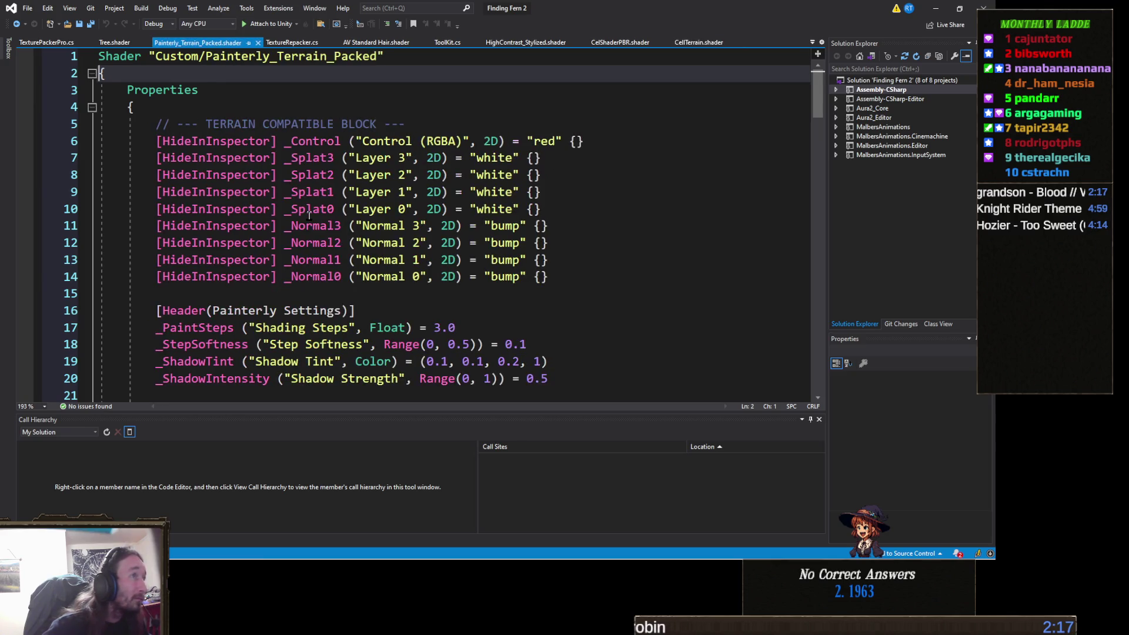
{"action": "left_click", "coordinate": [306, 208]}
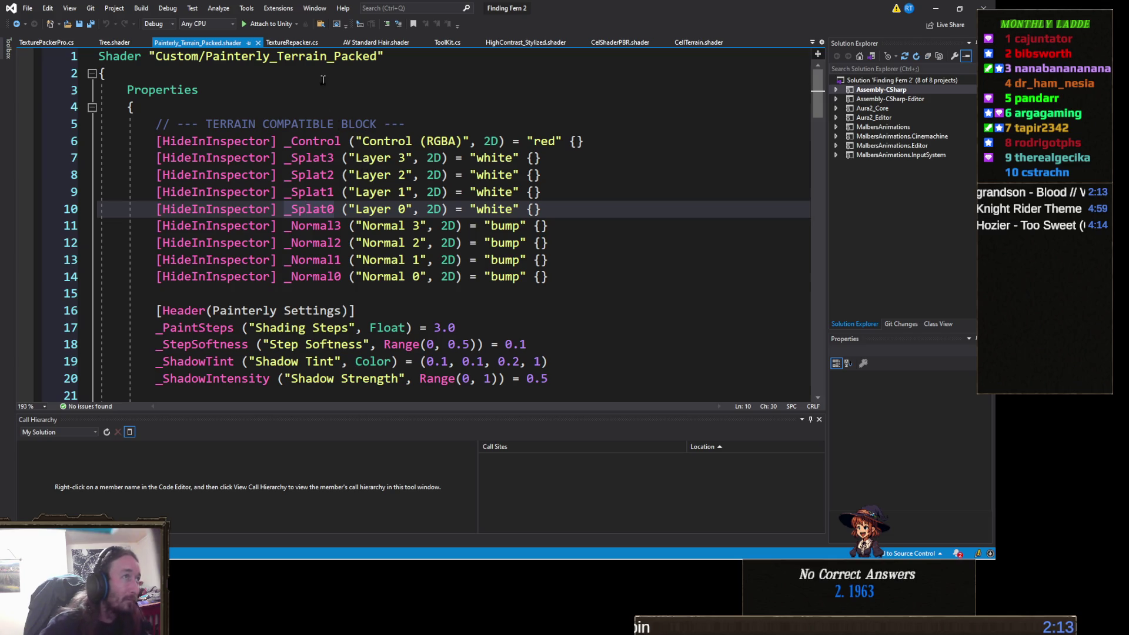
{"action": "left_click", "coordinate": [290, 124]}
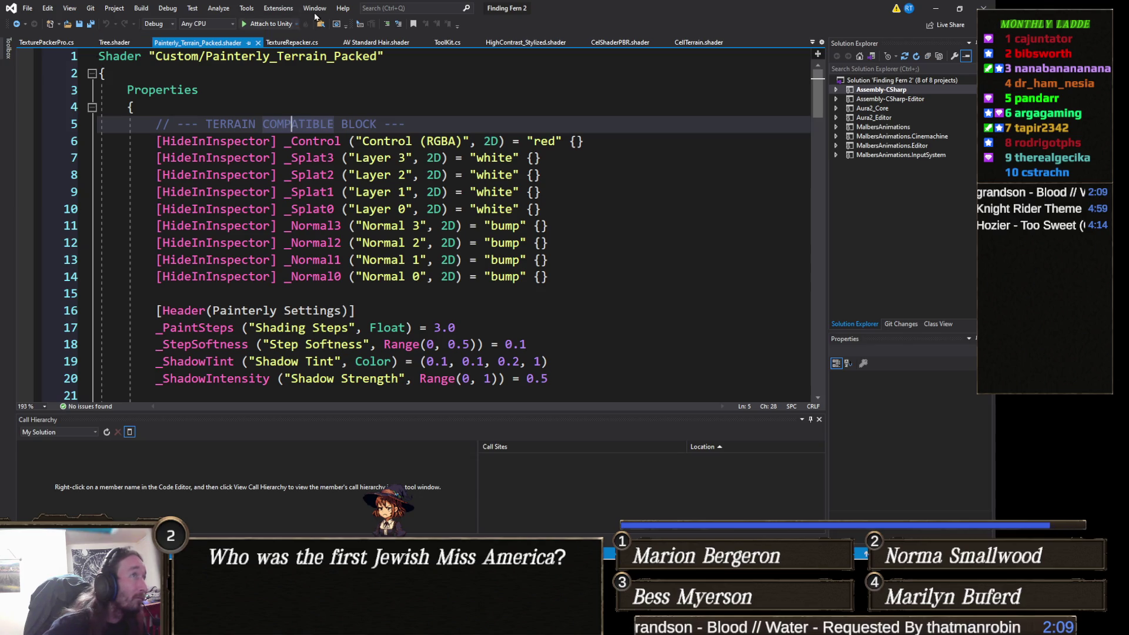
- Glance at TextureRepacker.cs, then return to the shader's _Splat1 property and scroll further
{"action": "left_click", "coordinate": [292, 42]}
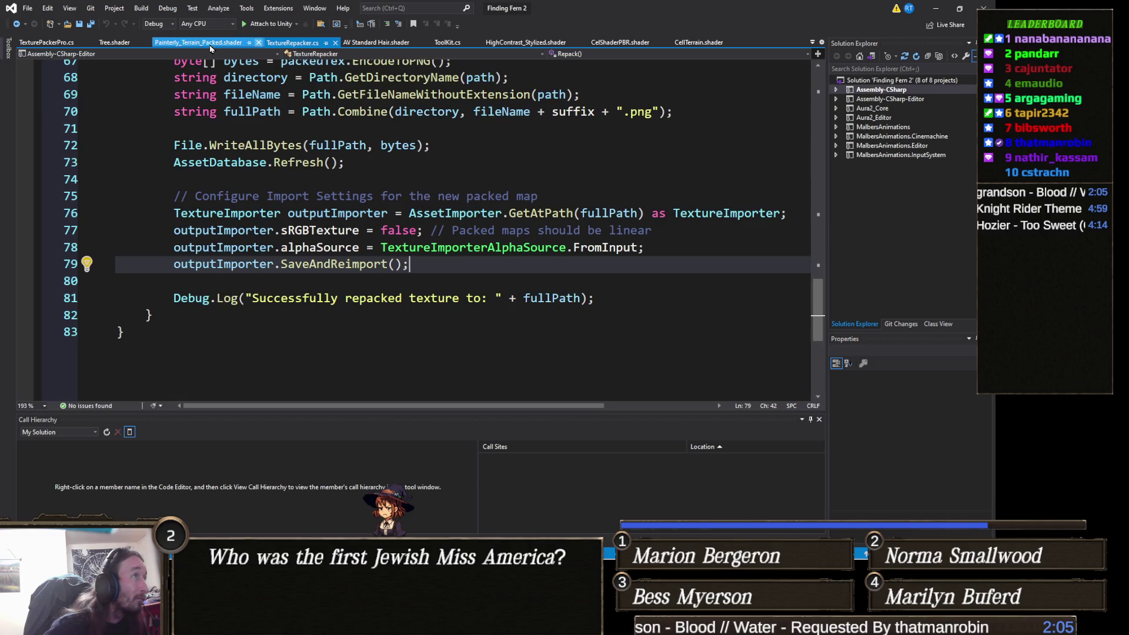
{"action": "left_click", "coordinate": [210, 42]}
{"action": "left_click", "coordinate": [341, 192]}
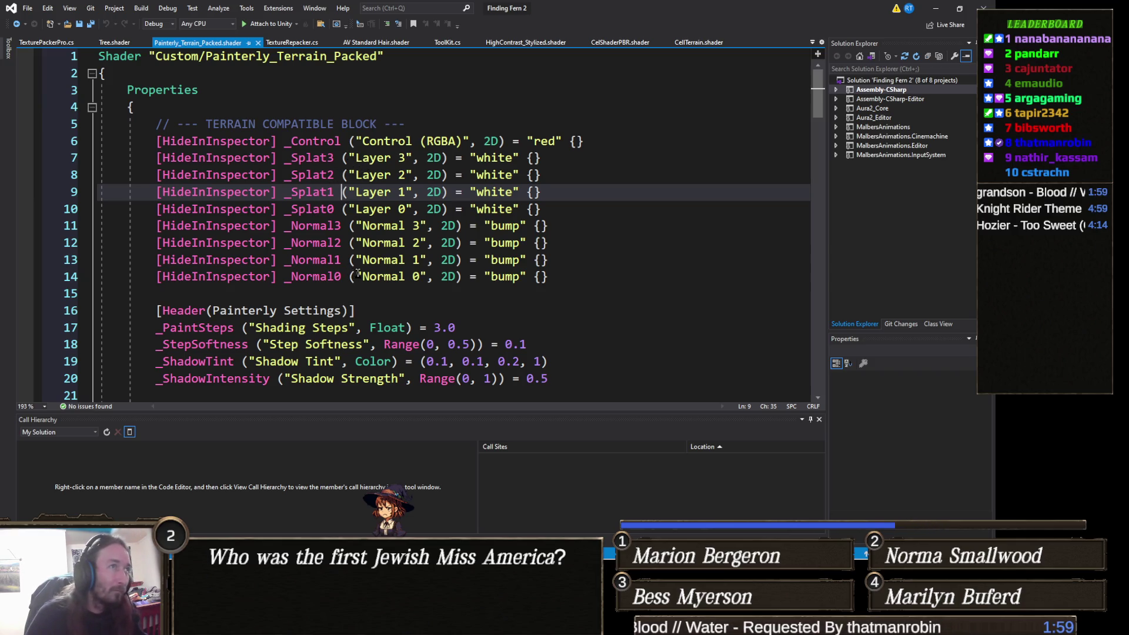
{"action": "scroll", "coordinate": [370, 247], "scroll_direction": "down", "scroll_amount": 6}
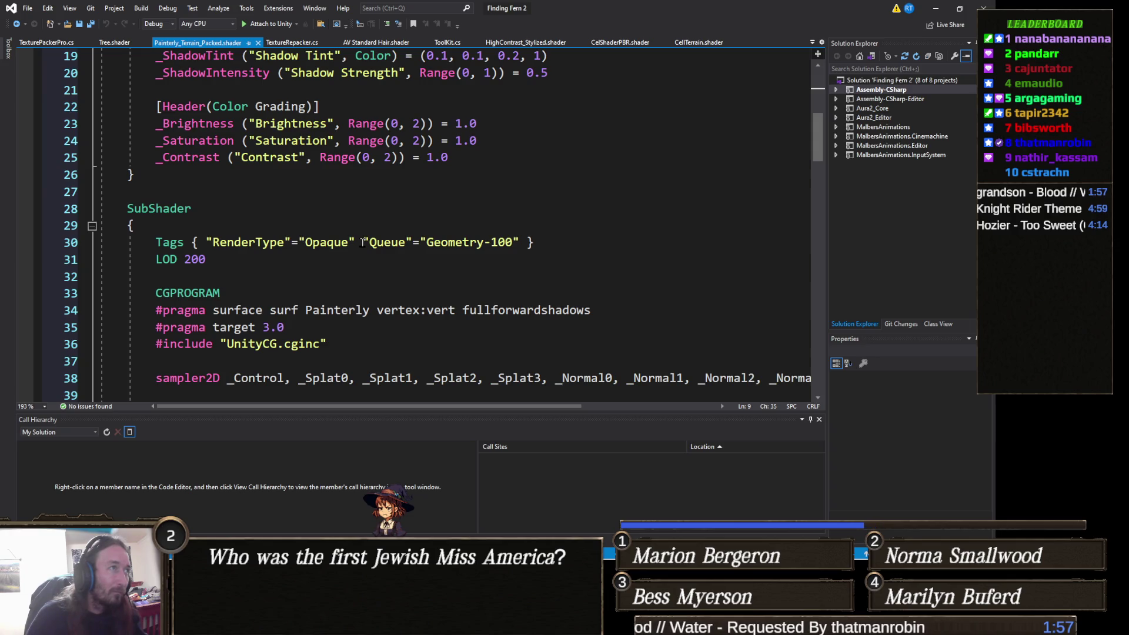
{"action": "scroll", "coordinate": [362, 243], "scroll_direction": "up", "scroll_amount": 6}
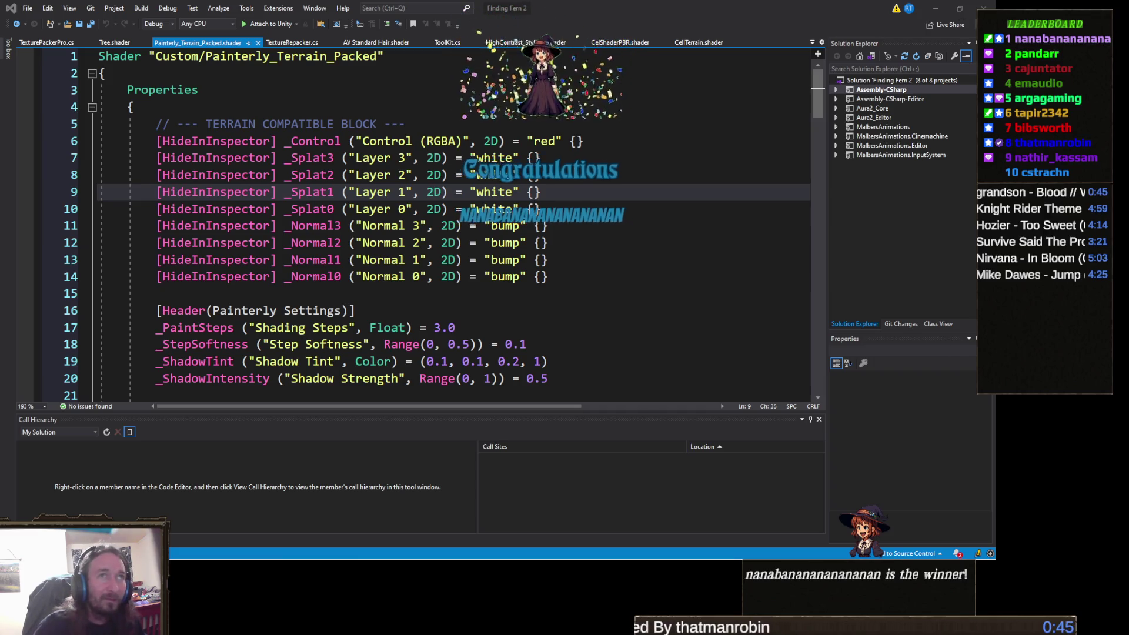
{"action": "key", "text": "alt+Tab"}
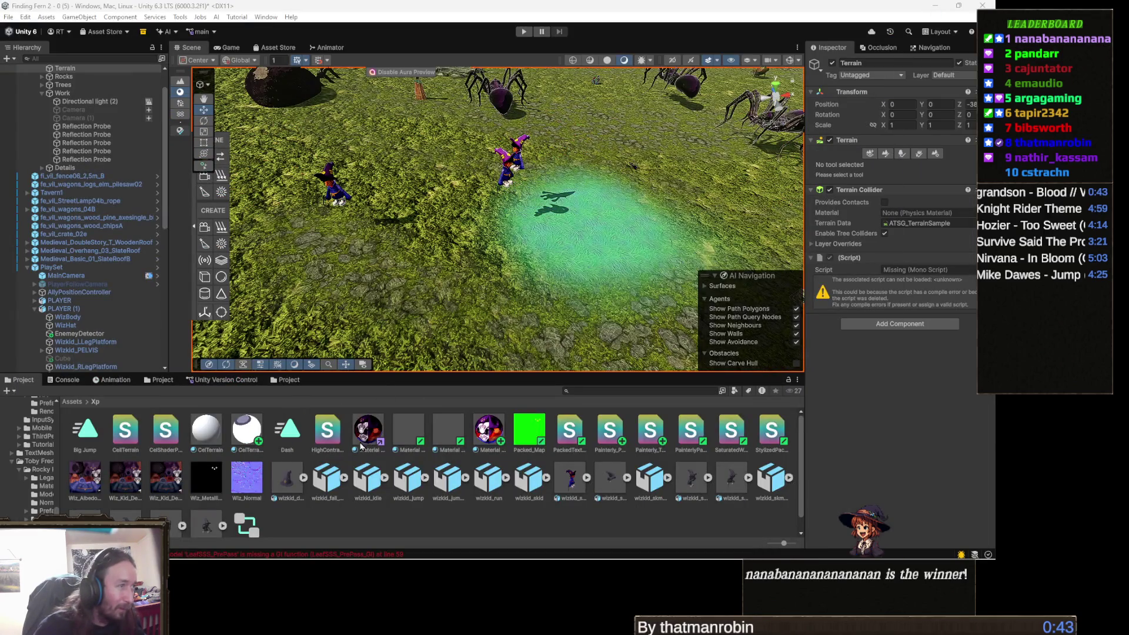
- From the CelTerrain material, select its Nature/Terrain/Standard shader and compile it to show the generated code
{"action": "left_click", "coordinate": [207, 434]}
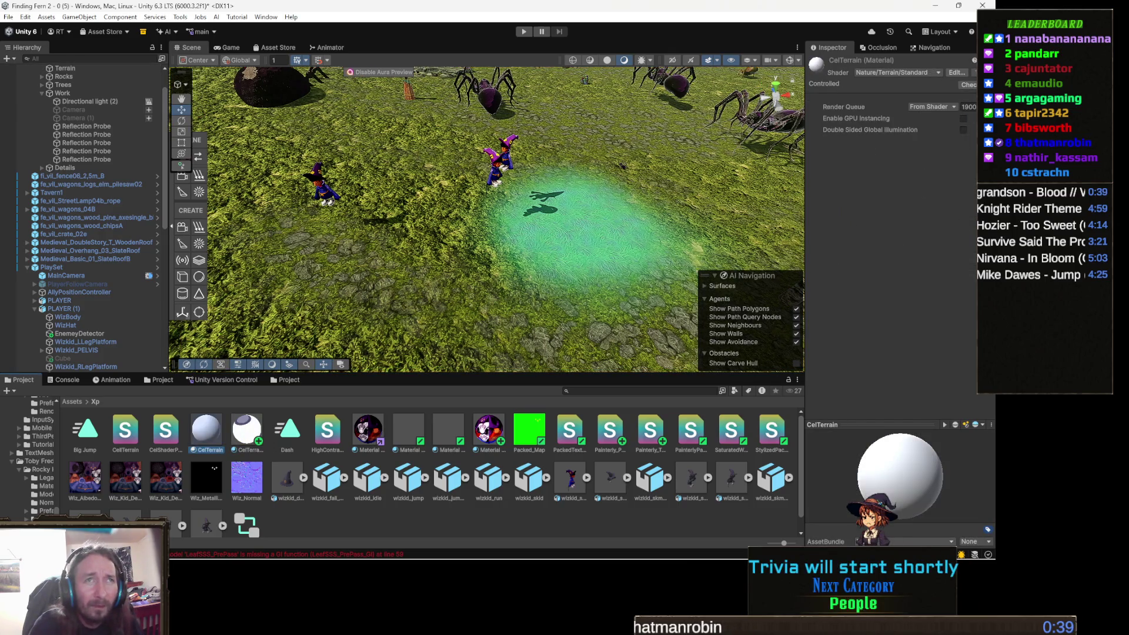
{"action": "right_click", "coordinate": [868, 63]}
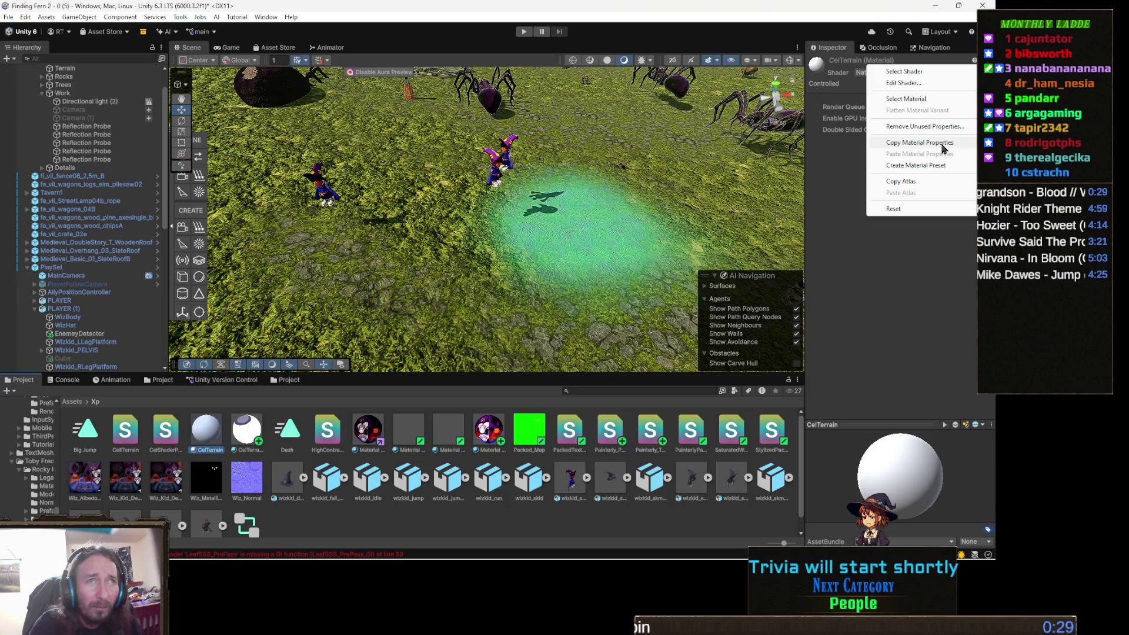
{"action": "left_click", "coordinate": [925, 86]}
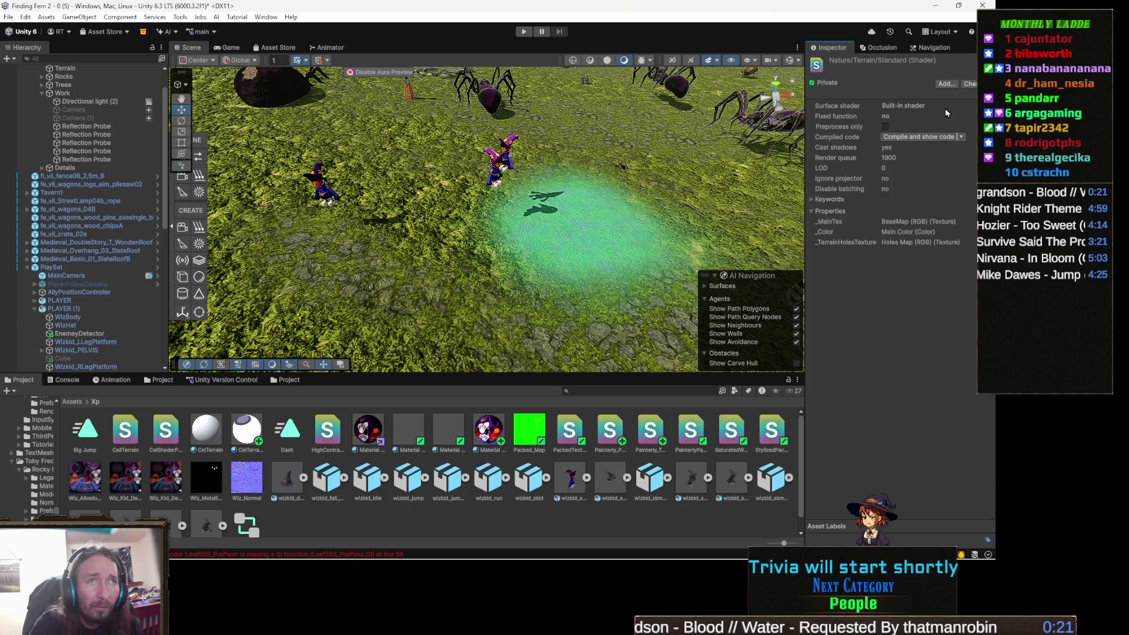
{"action": "left_click", "coordinate": [900, 137]}
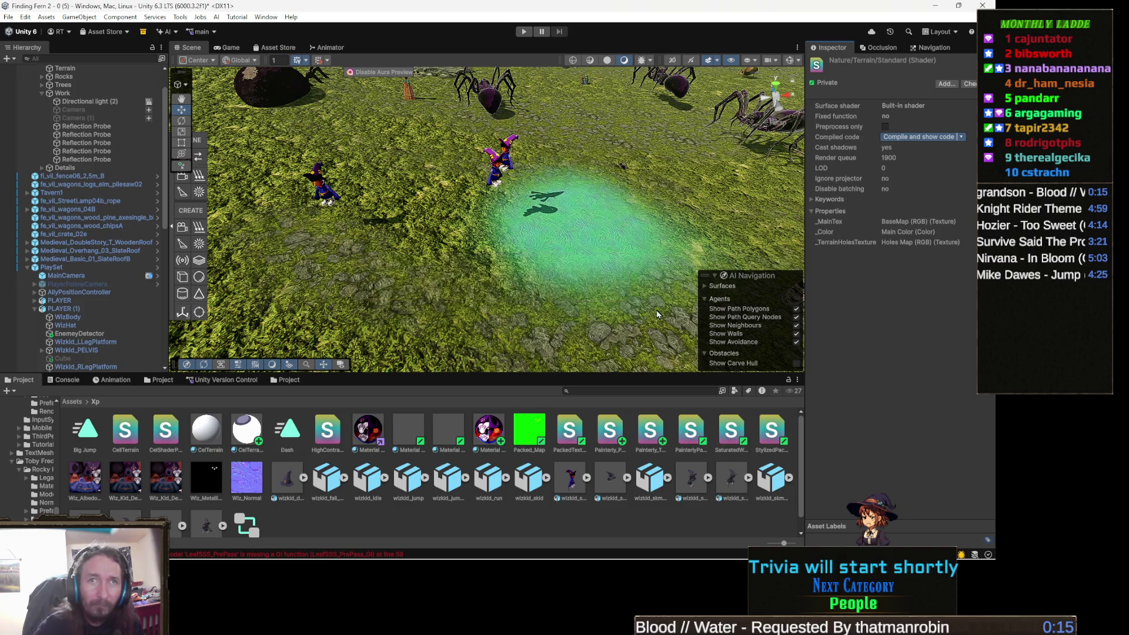
{"action": "scroll", "coordinate": [202, 266], "scroll_direction": "down", "scroll_amount": 3}
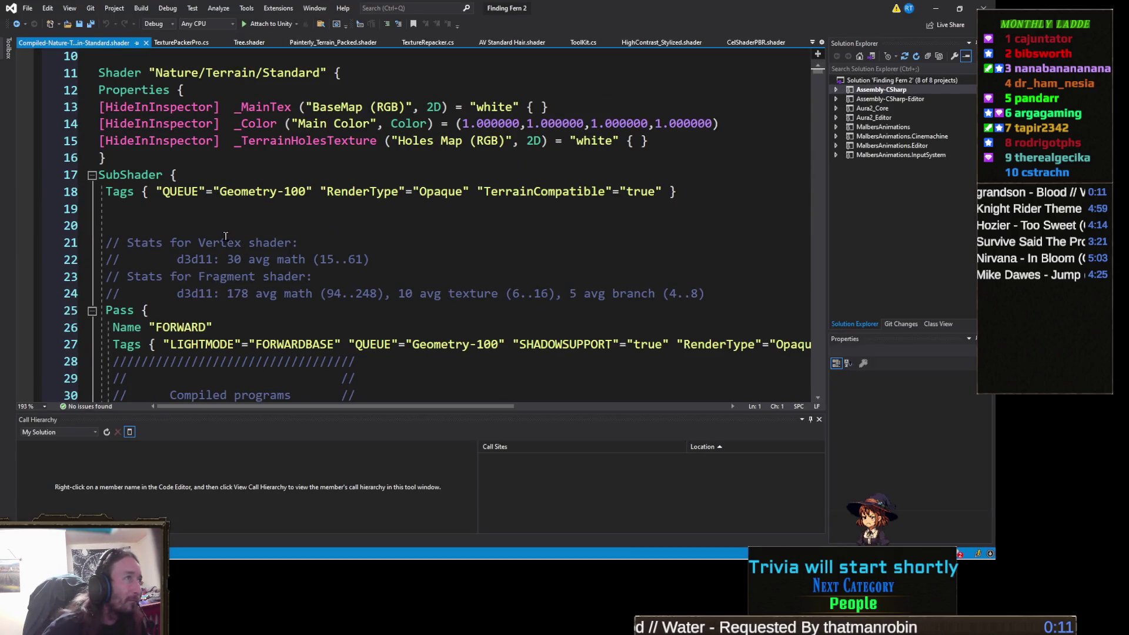
{"action": "scroll", "coordinate": [235, 233], "scroll_direction": "down", "scroll_amount": 2}
{"action": "scroll", "coordinate": [238, 230], "scroll_direction": "down", "scroll_amount": 18}
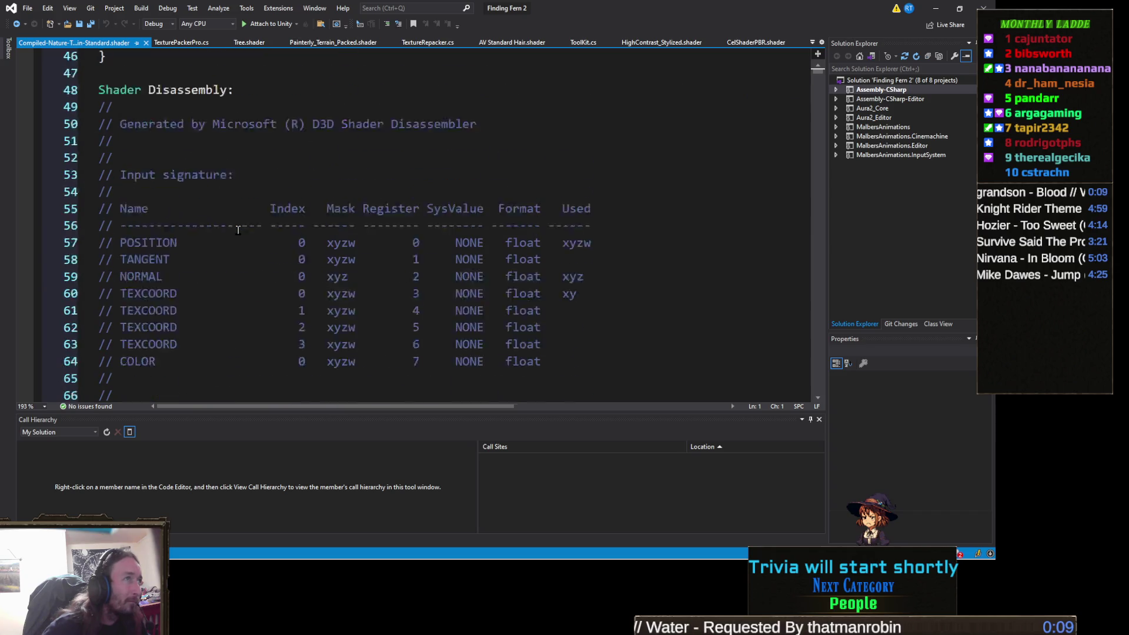
{"action": "scroll", "coordinate": [241, 228], "scroll_direction": "down", "scroll_amount": 18}
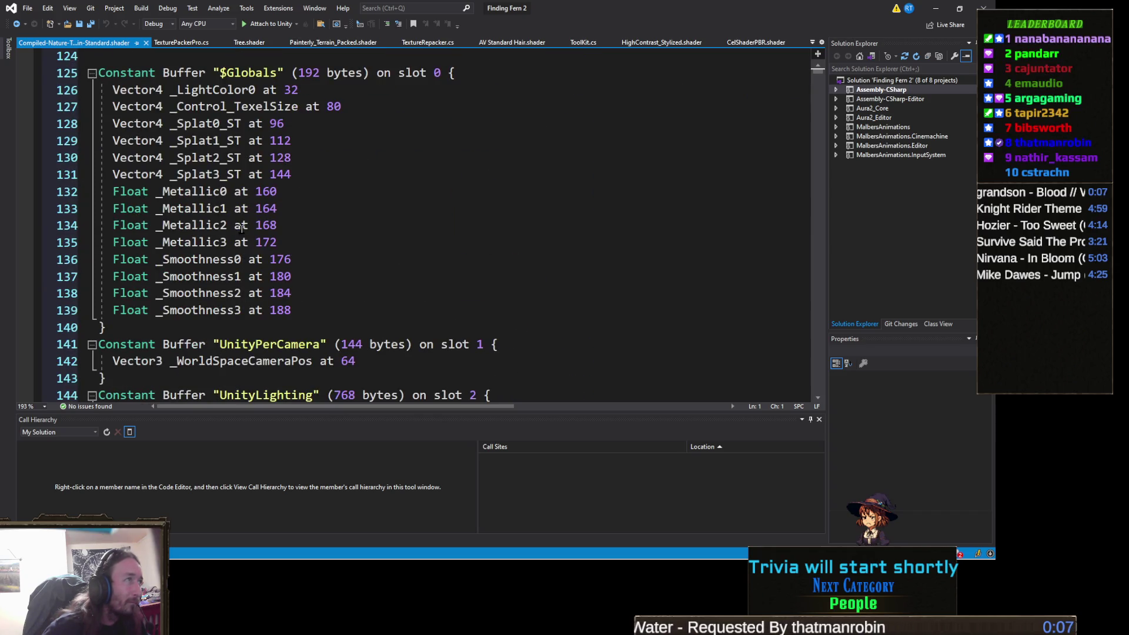
{"action": "scroll", "coordinate": [242, 228], "scroll_direction": "down", "scroll_amount": 13}
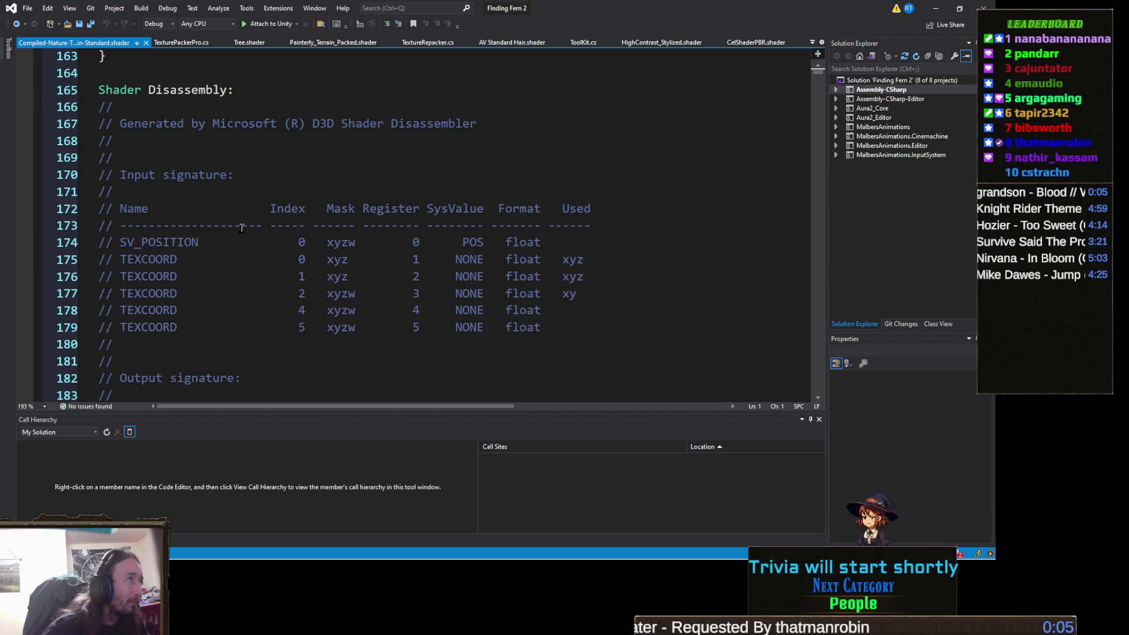
{"action": "scroll", "coordinate": [241, 228], "scroll_direction": "down", "scroll_amount": 19}
{"action": "scroll", "coordinate": [242, 228], "scroll_direction": "down", "scroll_amount": 20}
{"action": "scroll", "coordinate": [255, 235], "scroll_direction": "down", "scroll_amount": 20}
{"action": "scroll", "coordinate": [255, 235], "scroll_direction": "down", "scroll_amount": 20}
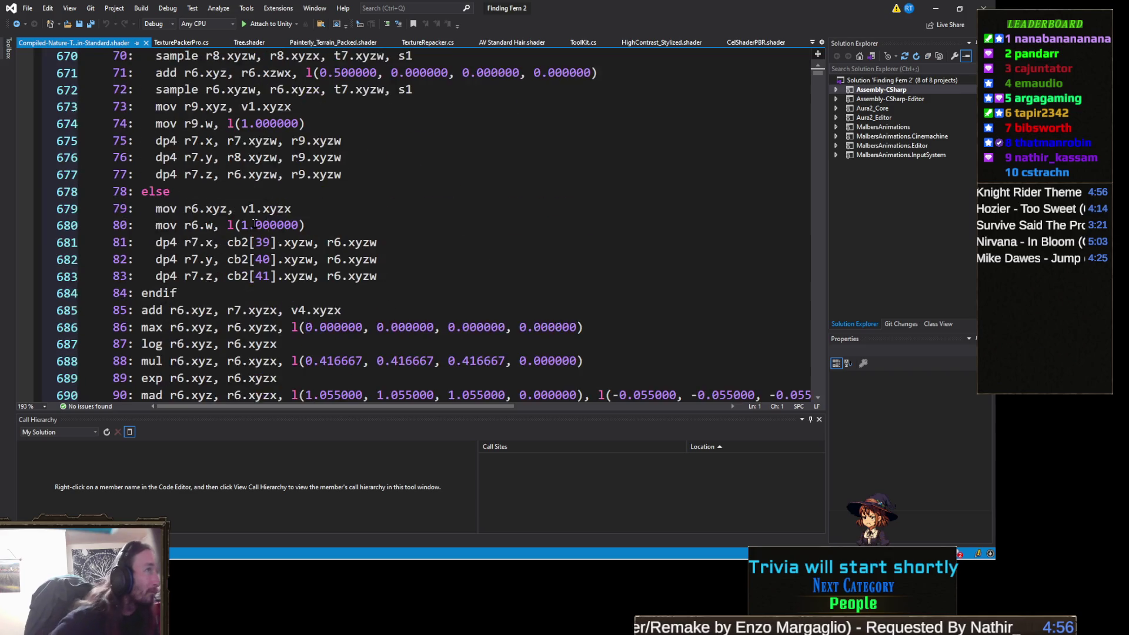
{"action": "scroll", "coordinate": [254, 223], "scroll_direction": "down", "scroll_amount": 20}
{"action": "scroll", "coordinate": [259, 222], "scroll_direction": "down", "scroll_amount": 9}
{"action": "scroll", "coordinate": [263, 221], "scroll_direction": "up", "scroll_amount": 5}
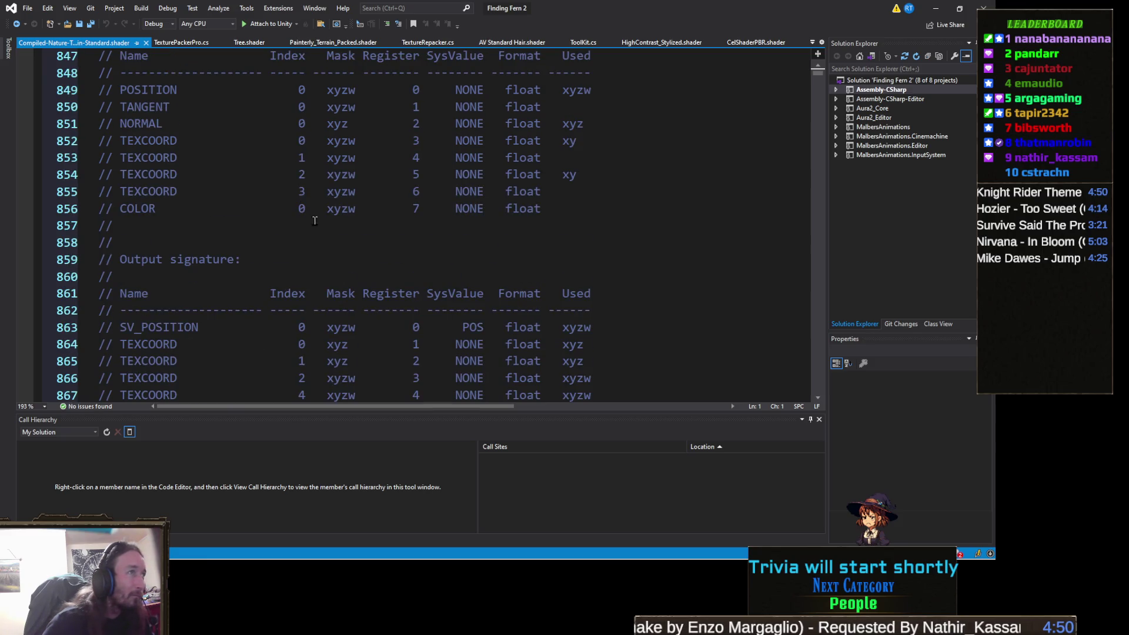
{"action": "scroll", "coordinate": [352, 242], "scroll_direction": "down", "scroll_amount": 6}
{"action": "scroll", "coordinate": [352, 242], "scroll_direction": "down", "scroll_amount": 20}
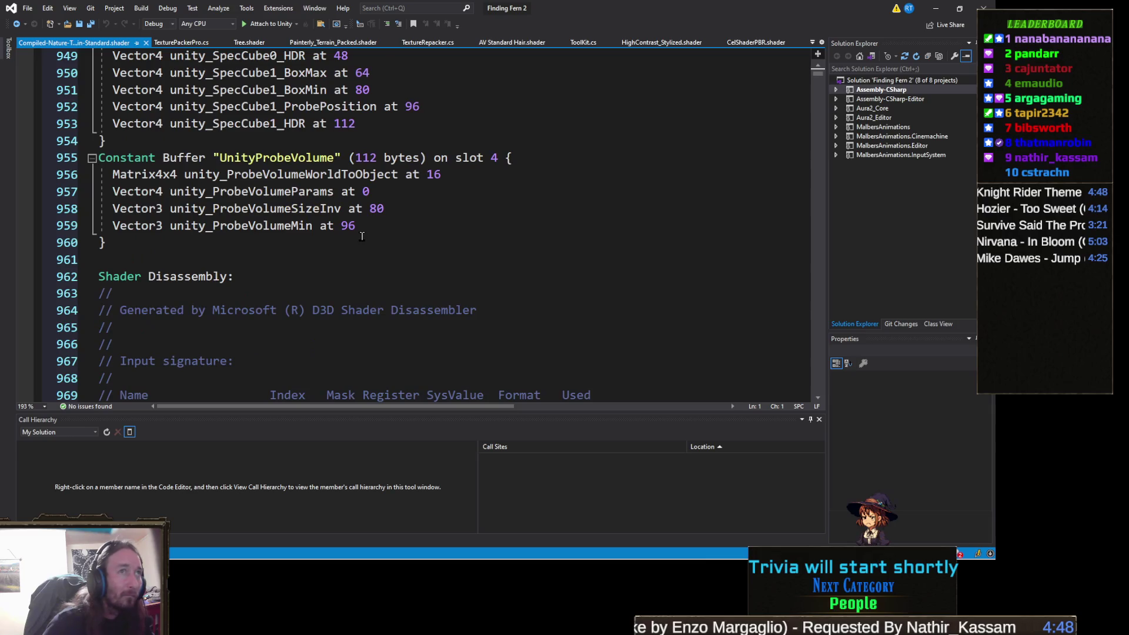
{"action": "scroll", "coordinate": [362, 236], "scroll_direction": "down", "scroll_amount": 20}
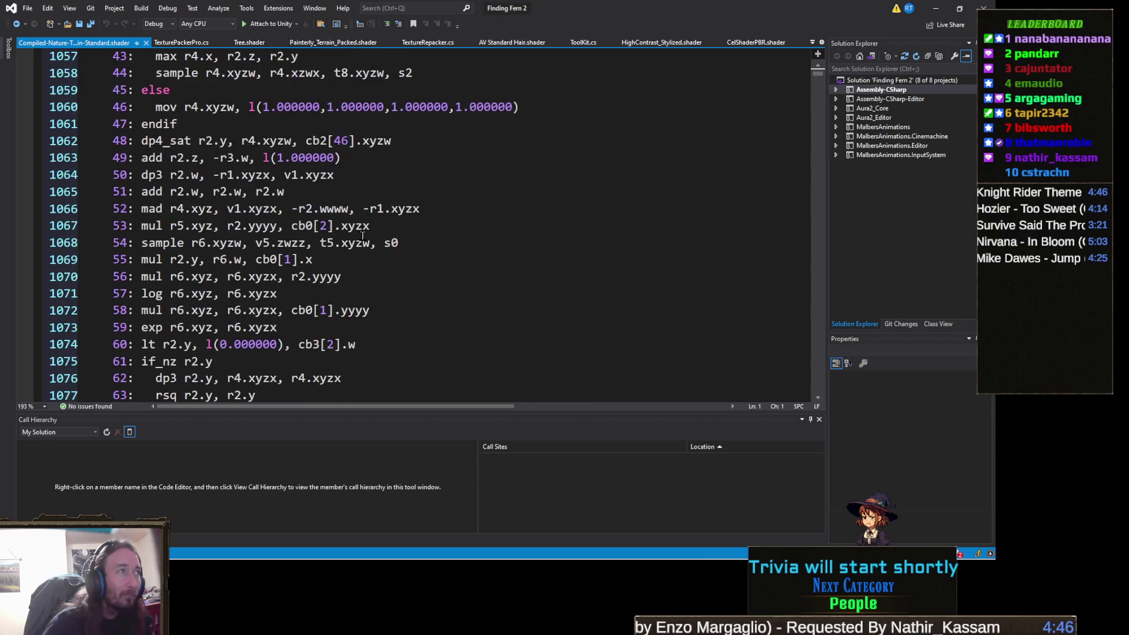
{"action": "scroll", "coordinate": [362, 237], "scroll_direction": "down", "scroll_amount": 8}
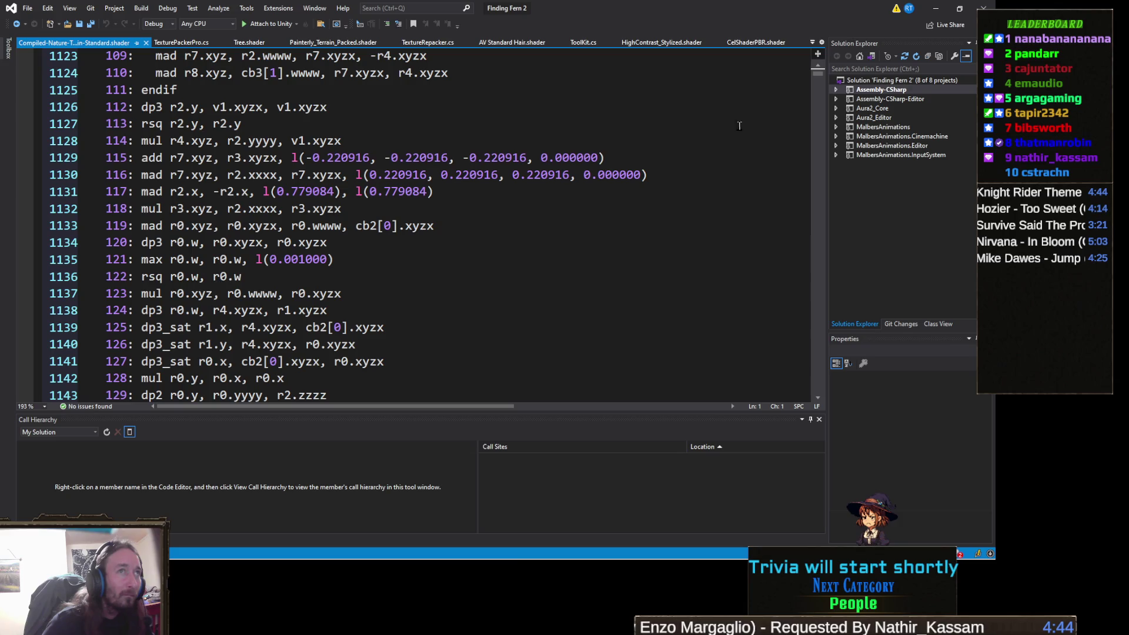
{"action": "scroll", "coordinate": [825, 72], "scroll_direction": "up", "scroll_amount": 7}
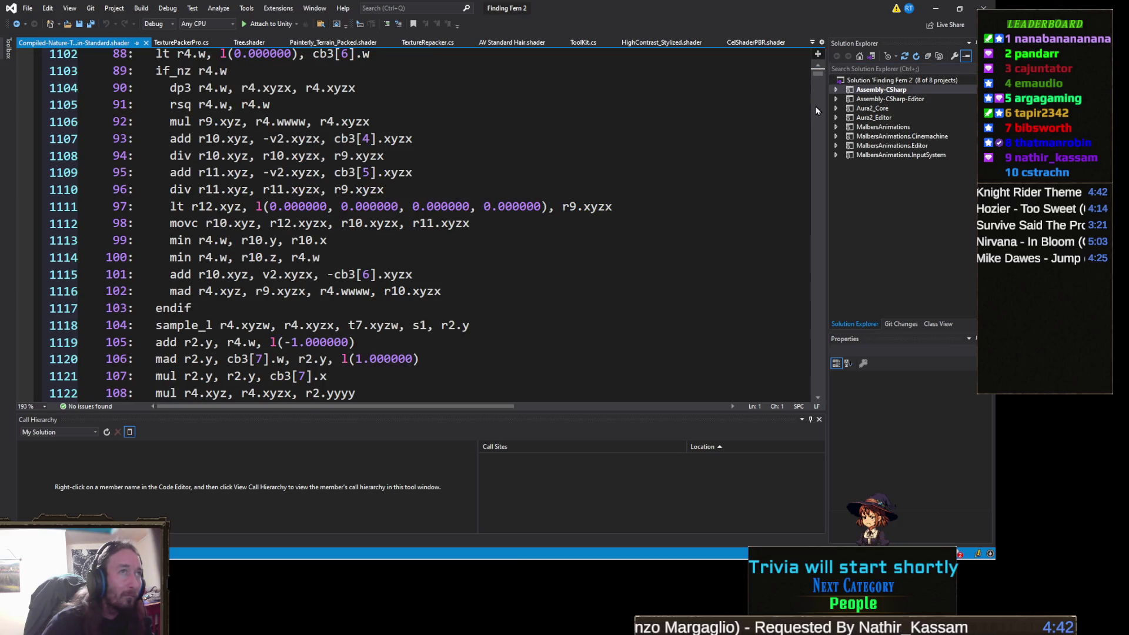
{"action": "mouse_move", "coordinate": [818, 149]}
{"action": "left_mouse_down"}
{"action": "mouse_move", "coordinate": [806, 327]}
{"action": "mouse_move", "coordinate": [808, 281]}
{"action": "mouse_move", "coordinate": [815, 393]}
{"action": "left_mouse_up"}
{"action": "scroll", "coordinate": [391, 247], "scroll_direction": "down", "scroll_amount": 12}
{"action": "scroll", "coordinate": [391, 247], "scroll_direction": "up", "scroll_amount": 9}
{"action": "scroll", "coordinate": [392, 245], "scroll_direction": "down", "scroll_amount": 20}
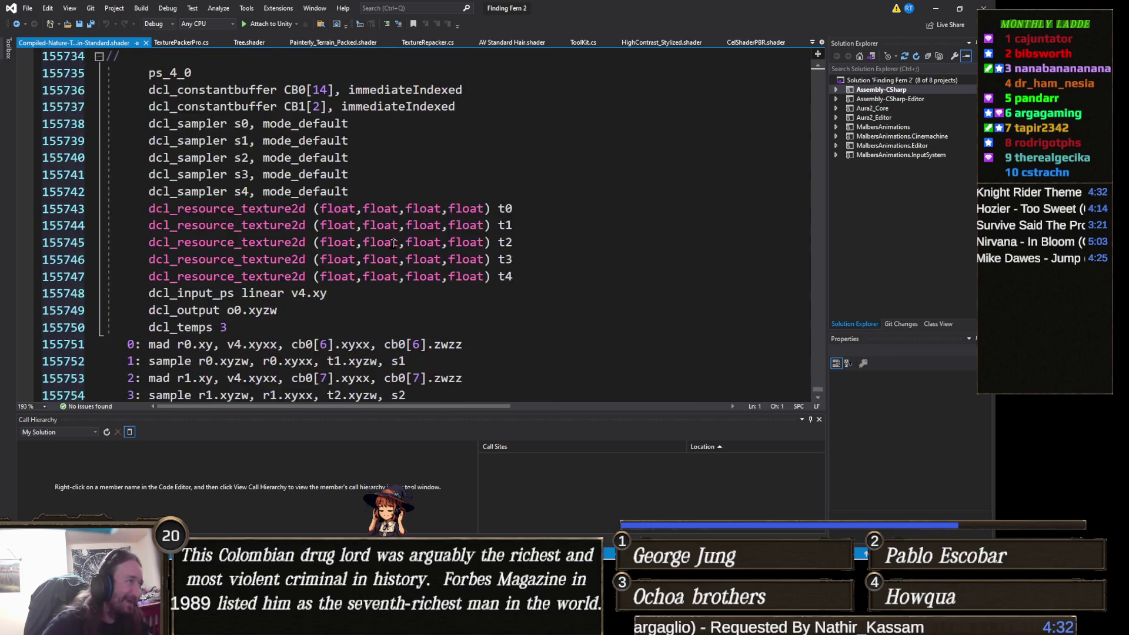
{"action": "scroll", "coordinate": [393, 243], "scroll_direction": "down", "scroll_amount": 20}
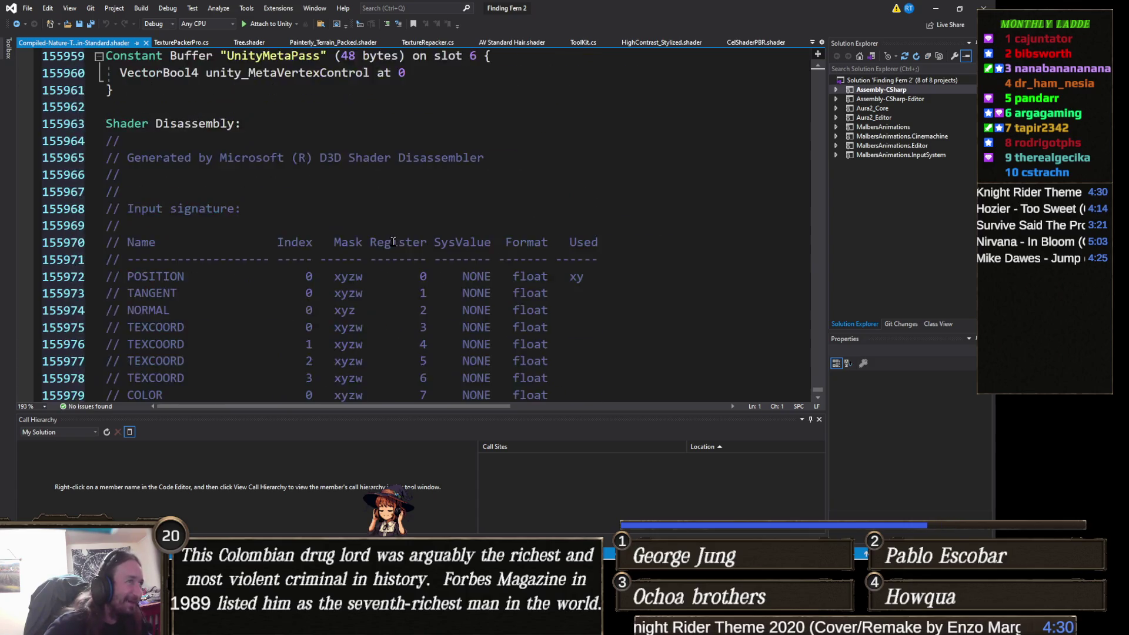
{"action": "scroll", "coordinate": [393, 242], "scroll_direction": "down", "scroll_amount": 20}
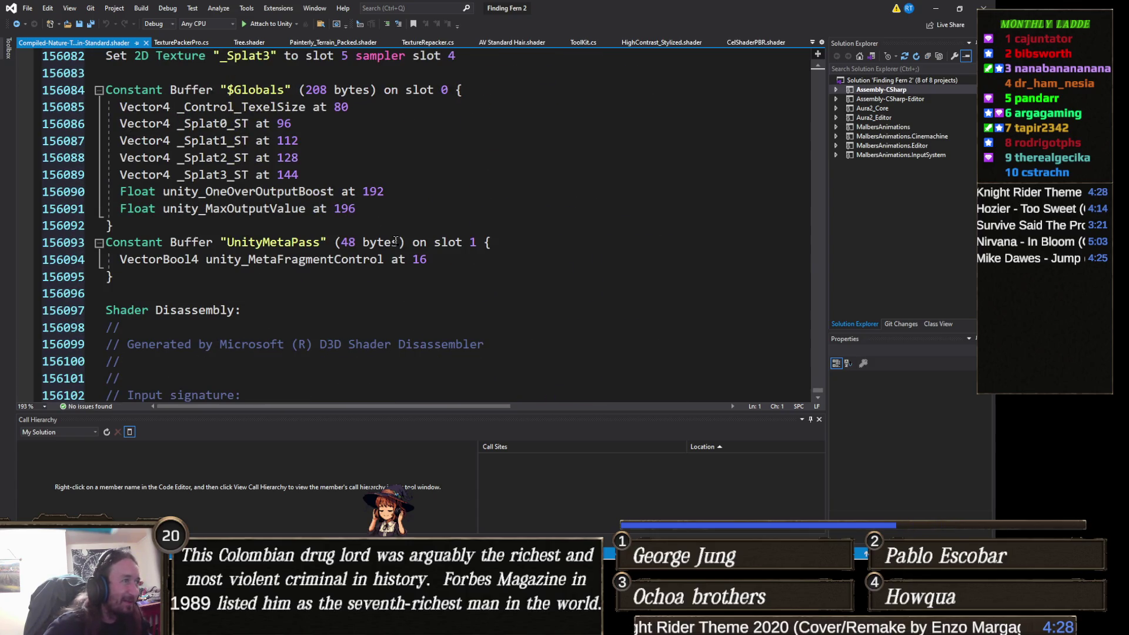
{"action": "scroll", "coordinate": [396, 241], "scroll_direction": "down", "scroll_amount": 20}
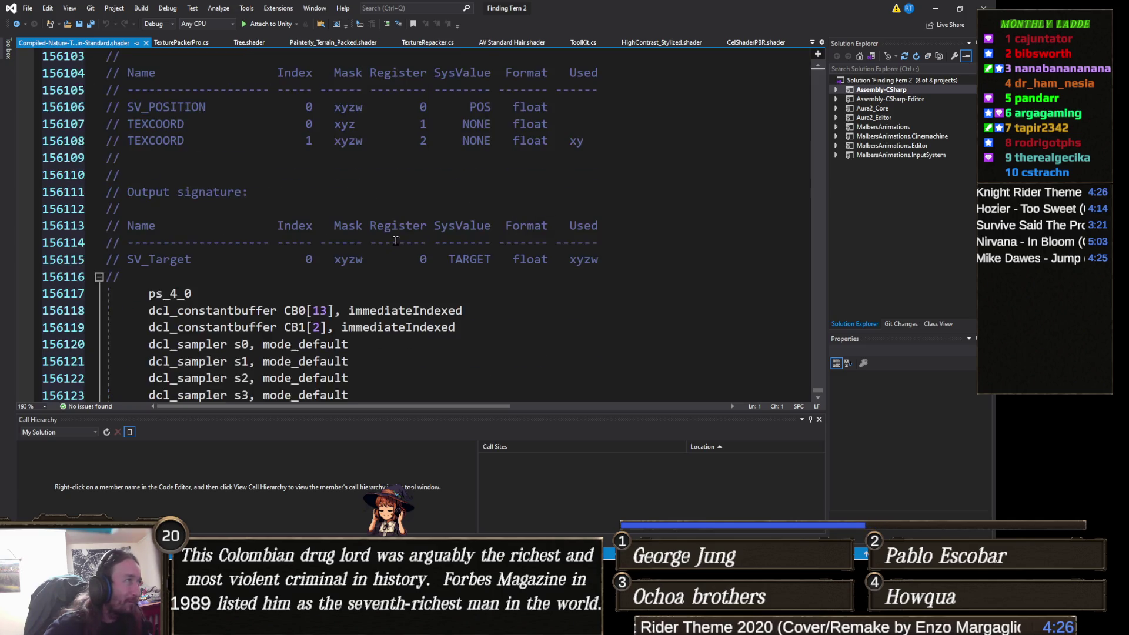
{"action": "scroll", "coordinate": [396, 241], "scroll_direction": "down", "scroll_amount": 6}
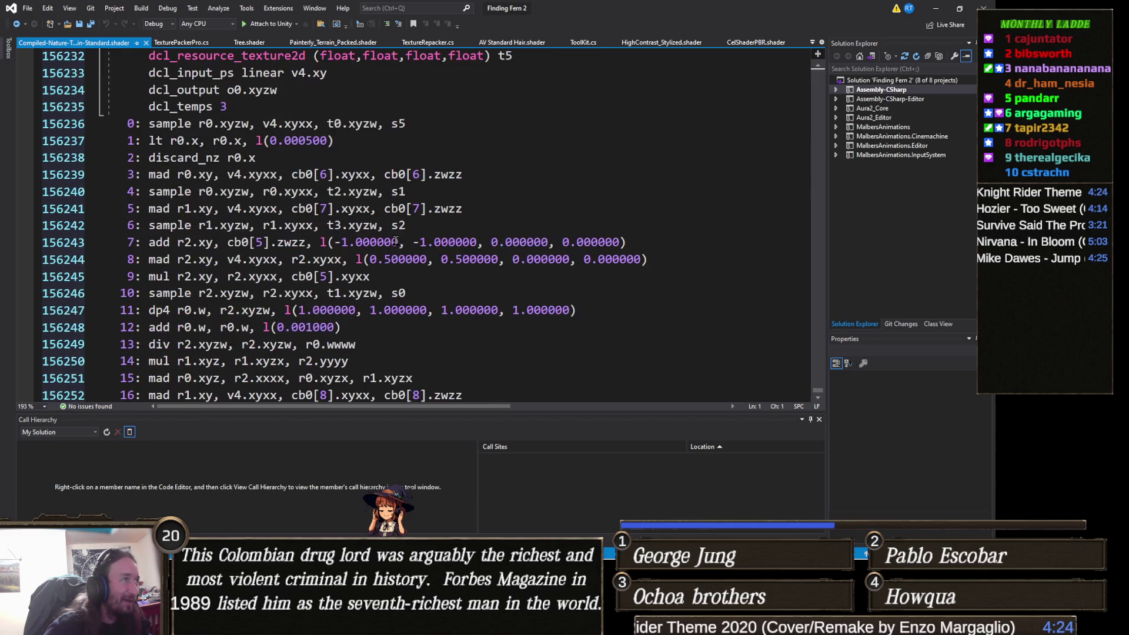
{"action": "scroll", "coordinate": [395, 240], "scroll_direction": "down", "scroll_amount": 20}
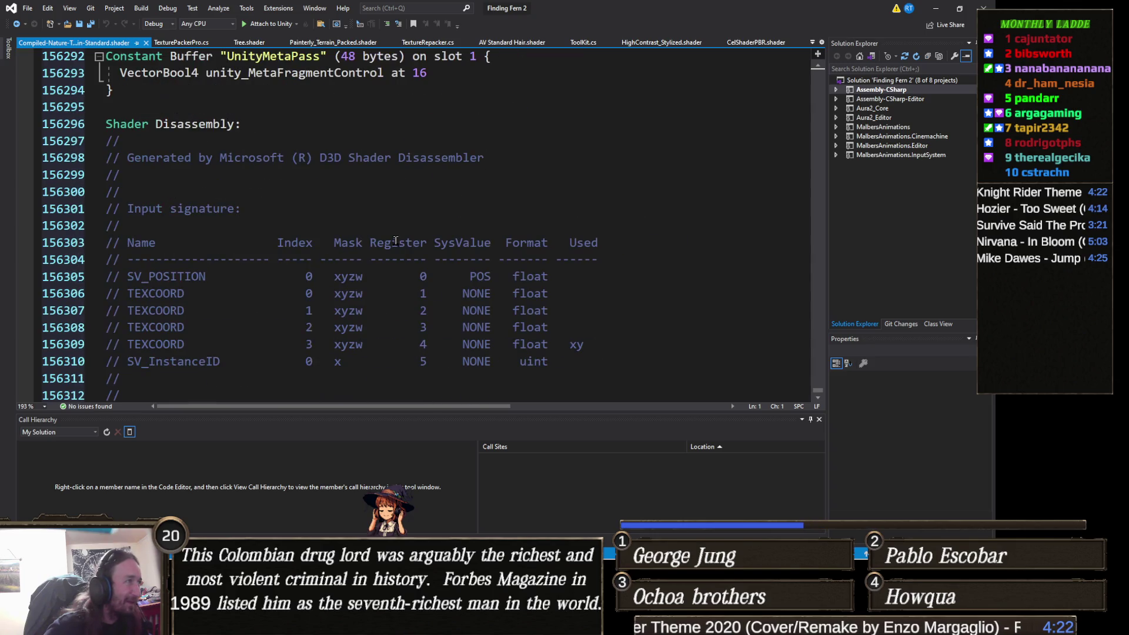
{"action": "scroll", "coordinate": [395, 241], "scroll_direction": "down", "scroll_amount": 20}
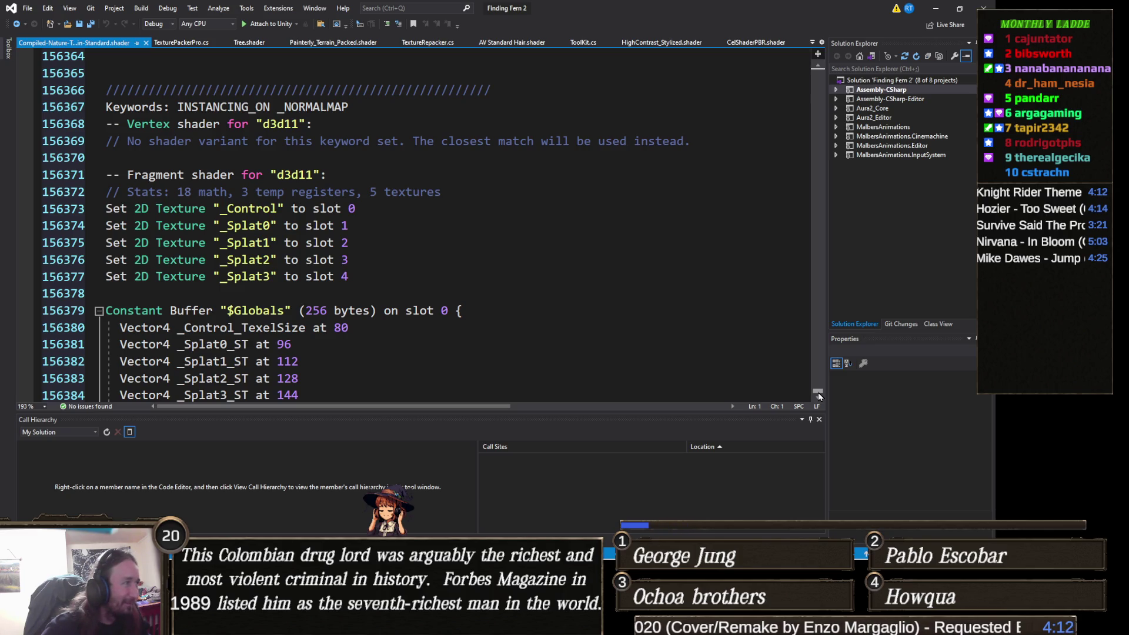
{"action": "mouse_move", "coordinate": [820, 397]}
{"action": "left_mouse_down"}
{"action": "mouse_move", "coordinate": [818, 241]}
{"action": "mouse_move", "coordinate": [840, 47]}
{"action": "left_mouse_up"}
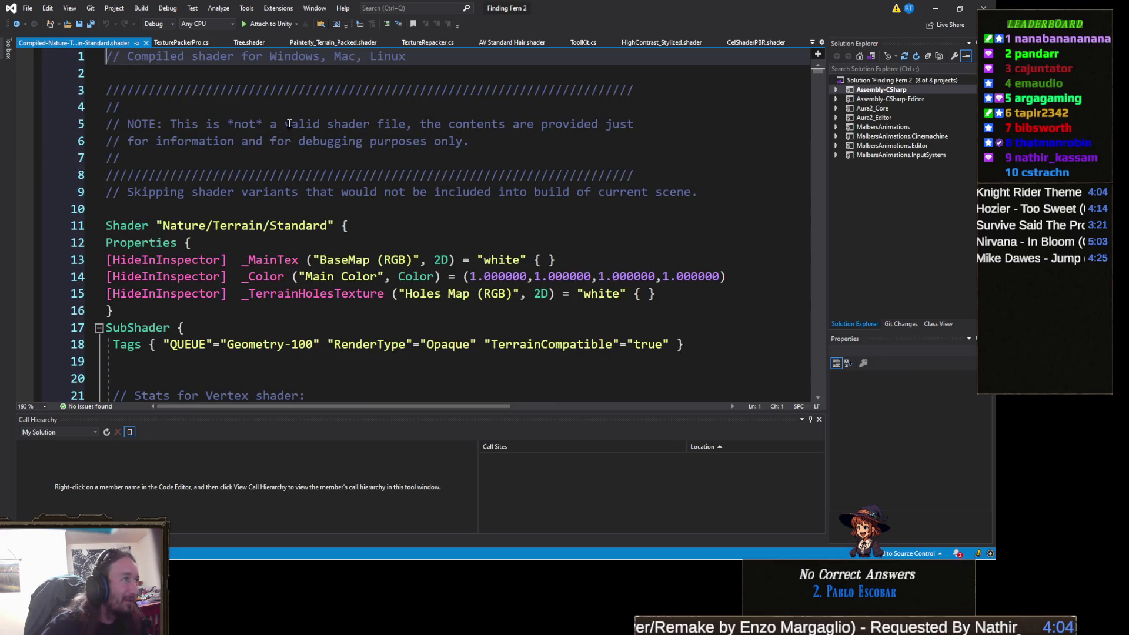
{"action": "scroll", "coordinate": [295, 198], "scroll_direction": "down", "scroll_amount": 2}
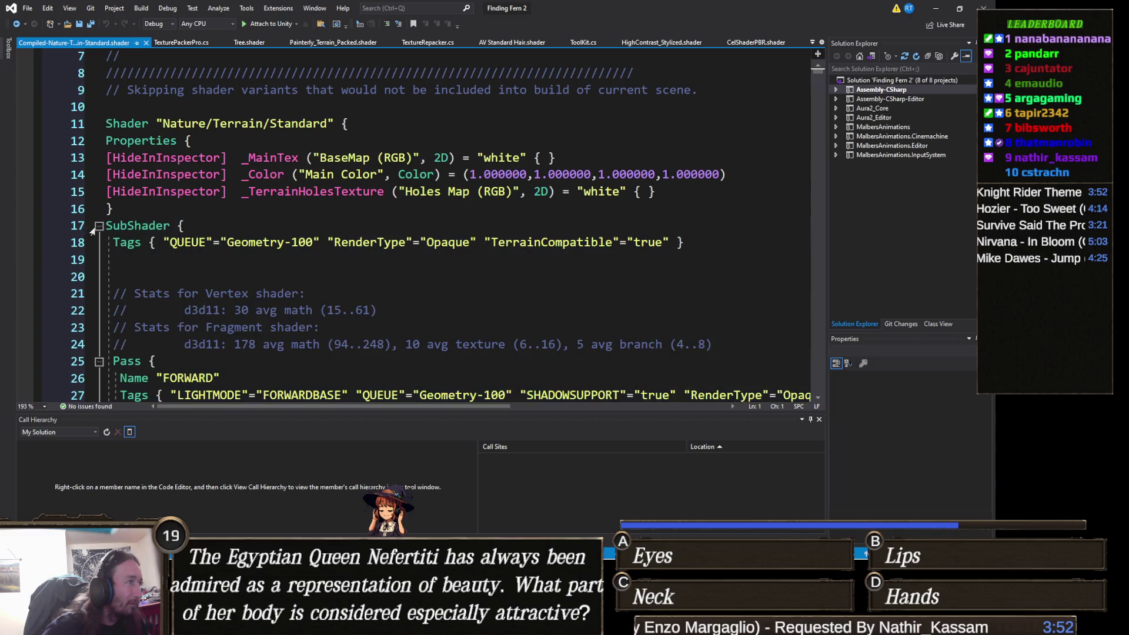
{"action": "scroll", "coordinate": [247, 216], "scroll_direction": "down", "scroll_amount": 5}
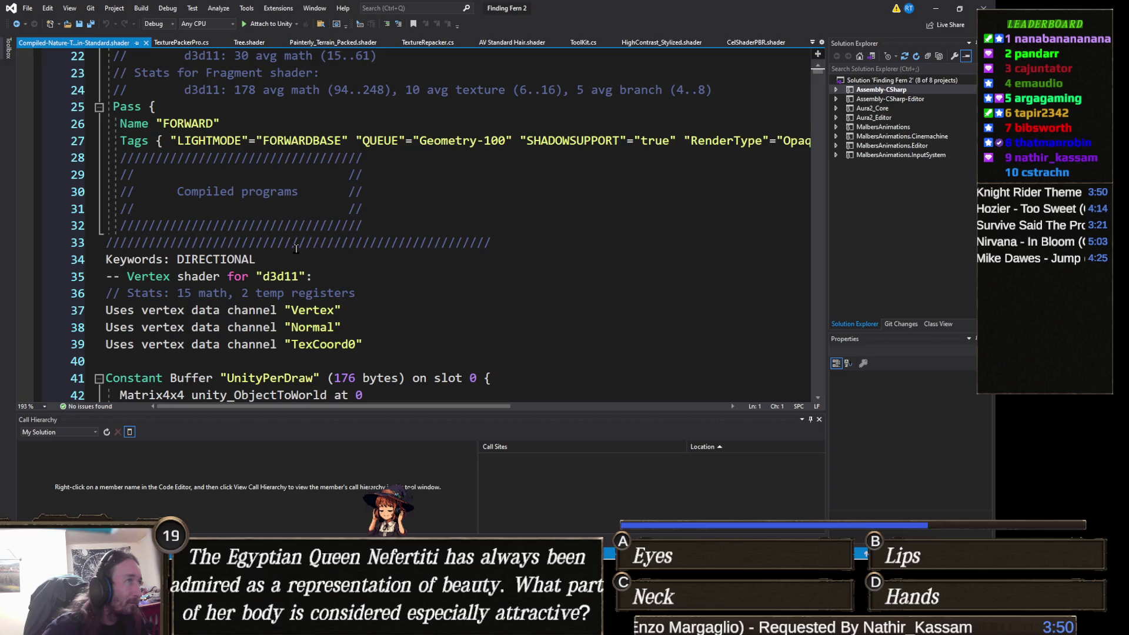
{"action": "scroll", "coordinate": [295, 248], "scroll_direction": "down", "scroll_amount": 3}
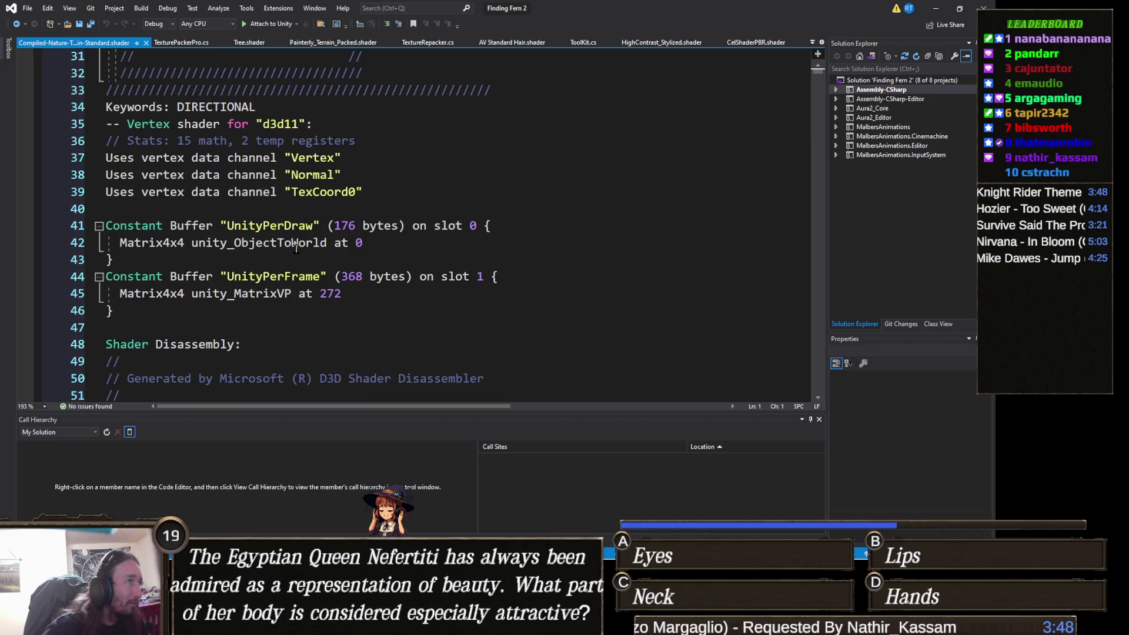
{"action": "scroll", "coordinate": [256, 293], "scroll_direction": "down", "scroll_amount": 3}
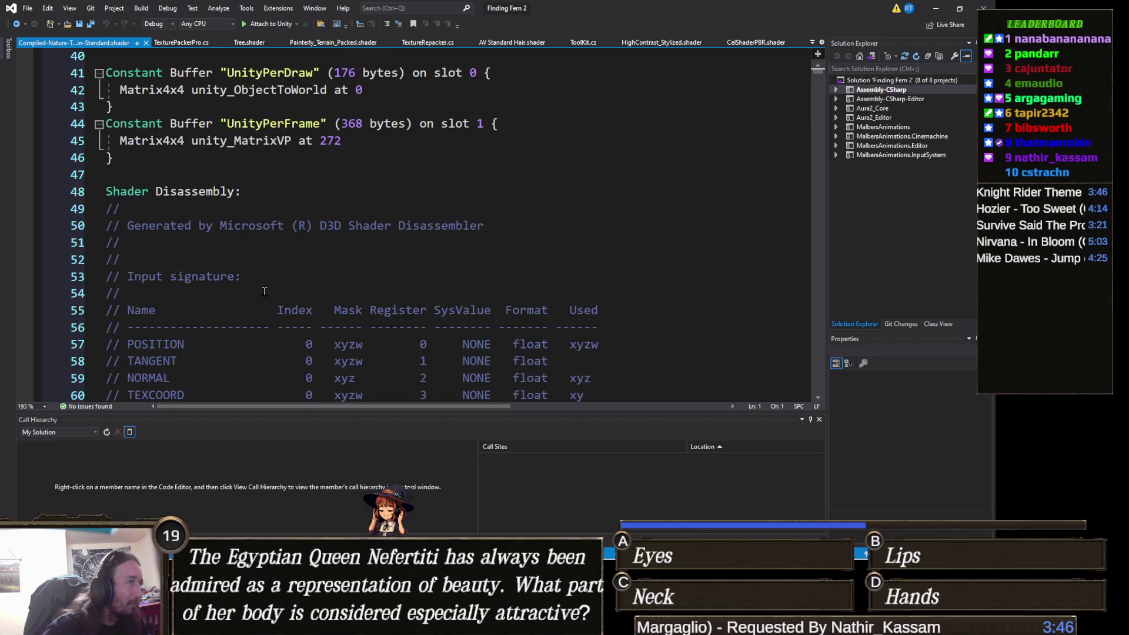
{"action": "scroll", "coordinate": [259, 285], "scroll_direction": "up", "scroll_amount": 4}
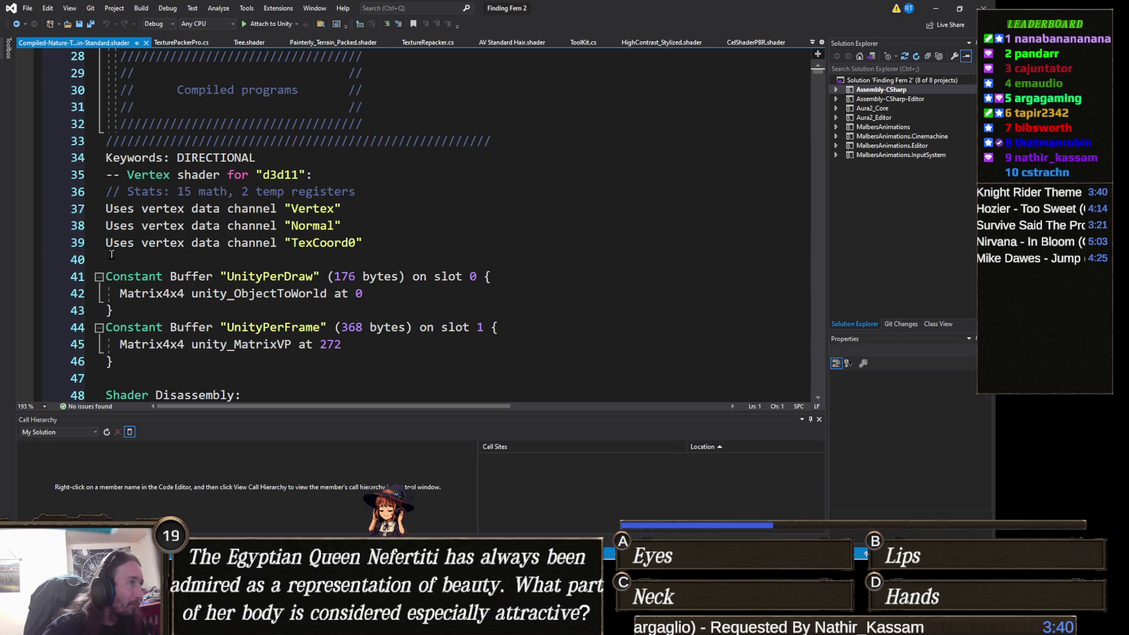
{"action": "scroll", "coordinate": [112, 254], "scroll_direction": "down", "scroll_amount": 5}
{"action": "scroll", "coordinate": [126, 265], "scroll_direction": "up", "scroll_amount": 9}
{"action": "scroll", "coordinate": [141, 274], "scroll_direction": "down", "scroll_amount": 7}
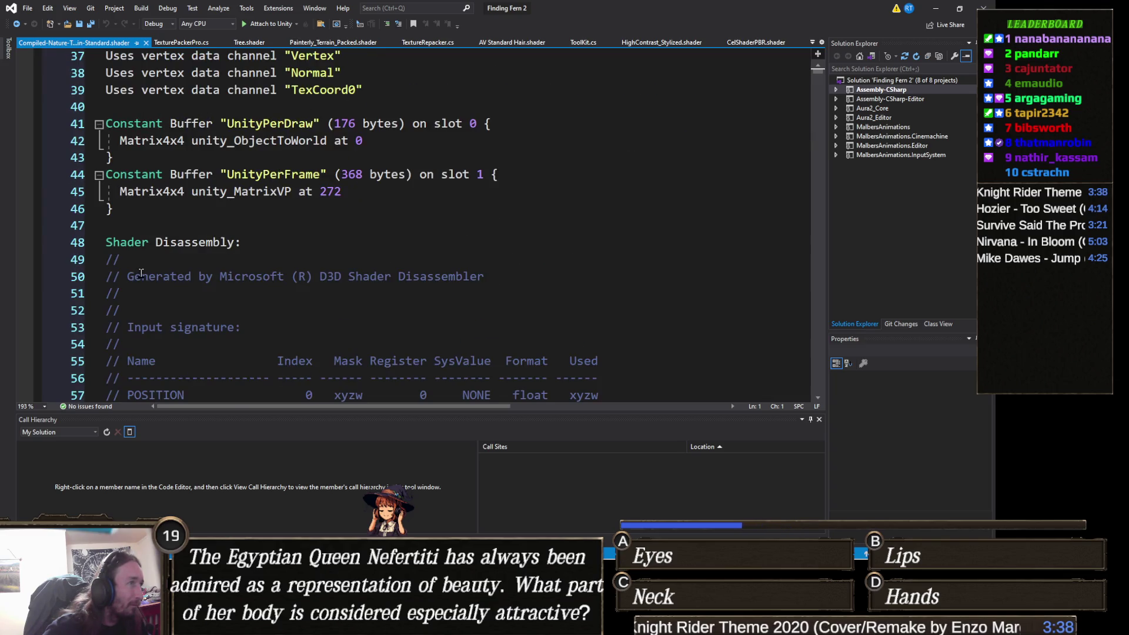
- Delete lines 9–47 of the compiled terrain shader, then close the file choosing Don't Save
{"action": "mouse_move", "coordinate": [161, 228]}
{"action": "left_mouse_down"}
{"action": "mouse_move", "coordinate": [118, 56]}
{"action": "mouse_move", "coordinate": [106, 52]}
{"action": "left_mouse_up"}
{"action": "mouse_move", "coordinate": [75, 138]}
{"action": "left_mouse_down"}
{"action": "mouse_move", "coordinate": [35, 49]}
{"action": "mouse_move", "coordinate": [22, 203]}
{"action": "left_mouse_up"}
{"action": "right_click", "coordinate": [12, 264]}
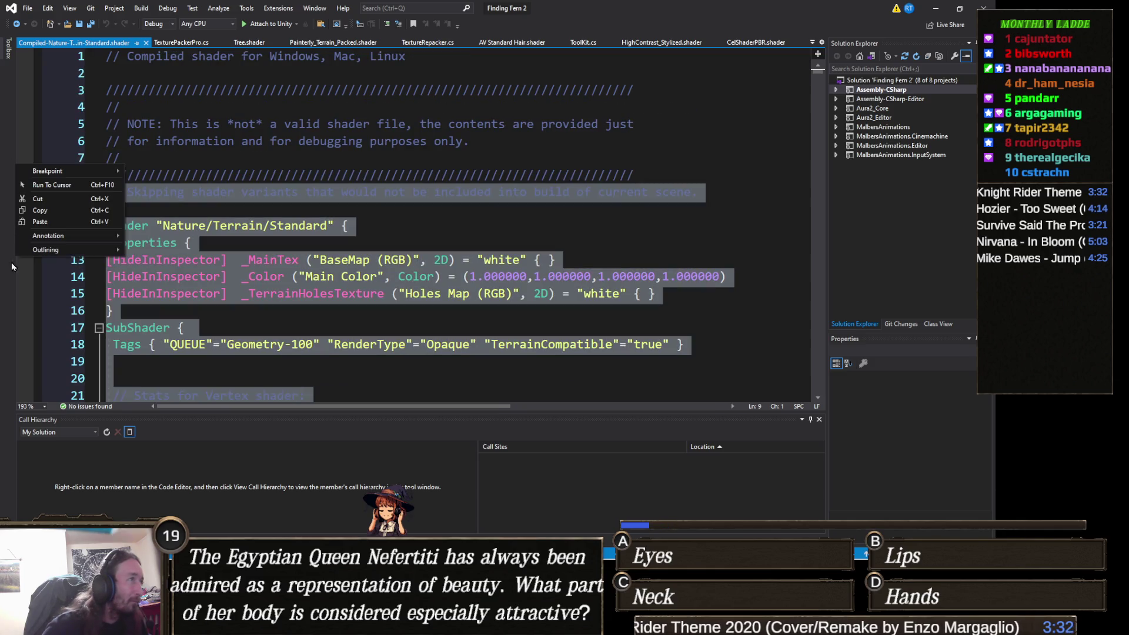
{"action": "left_click", "coordinate": [111, 226]}
{"action": "key", "text": "ctrl+z"}
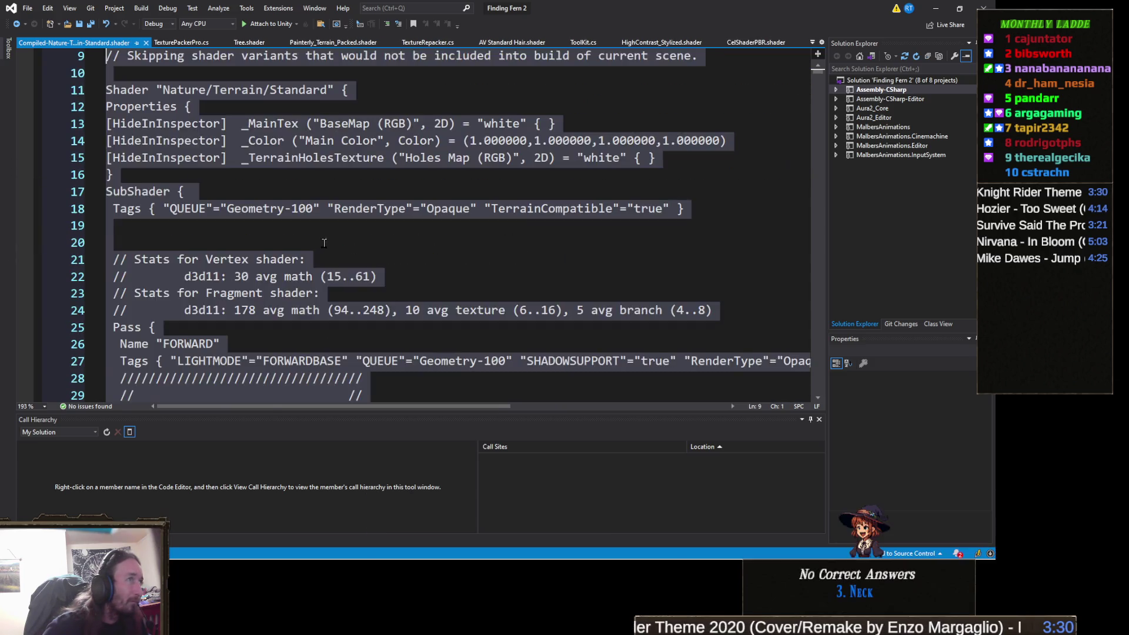
{"action": "key", "text": "ctrl+z"}
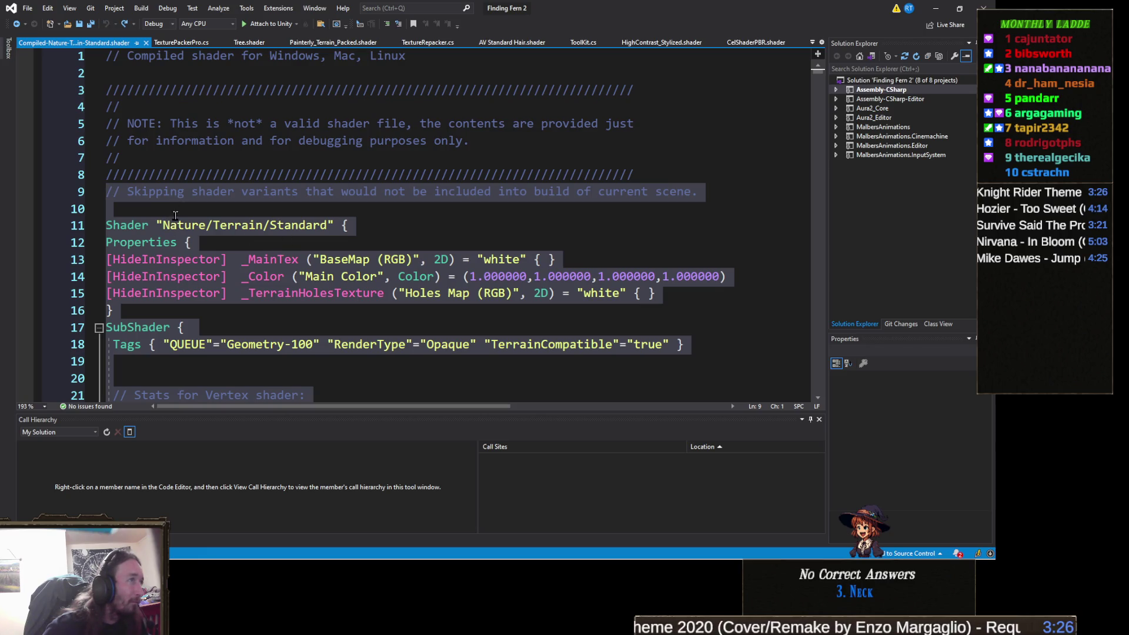
{"action": "key", "text": "BackSpace"}
{"action": "key", "text": "BackSpace"}
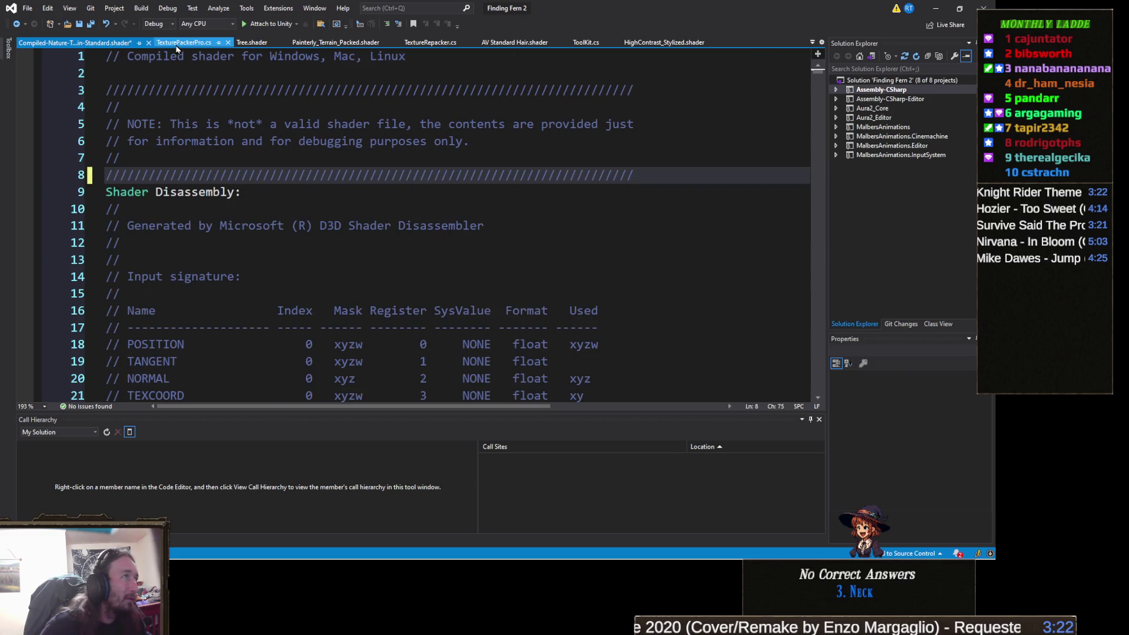
{"action": "left_click", "coordinate": [148, 43]}
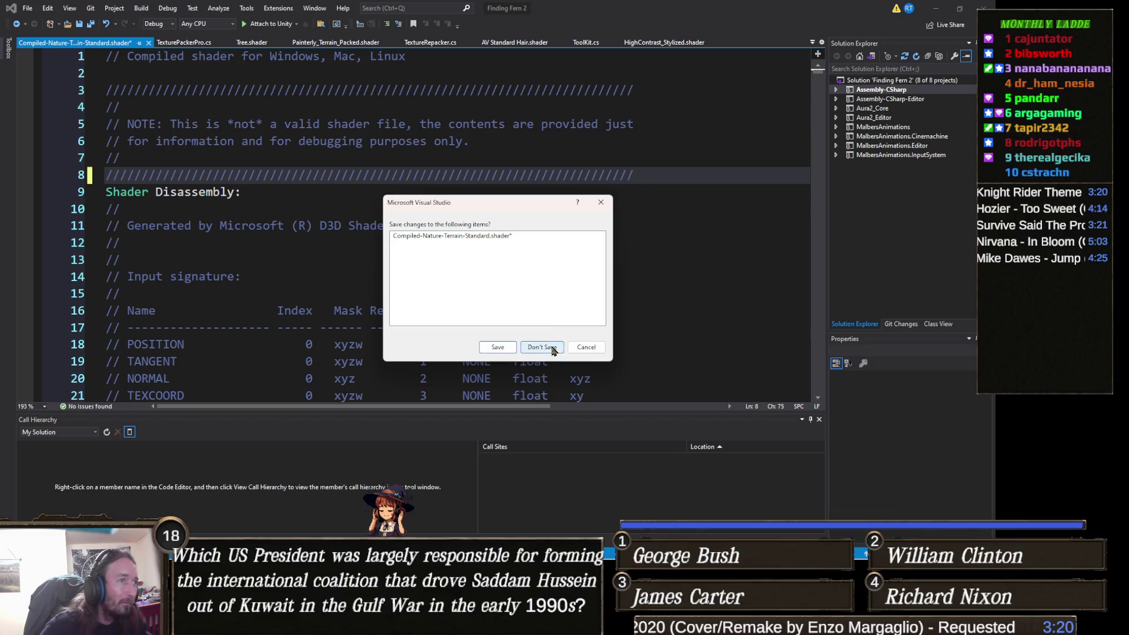
{"action": "left_click", "coordinate": [553, 348]}
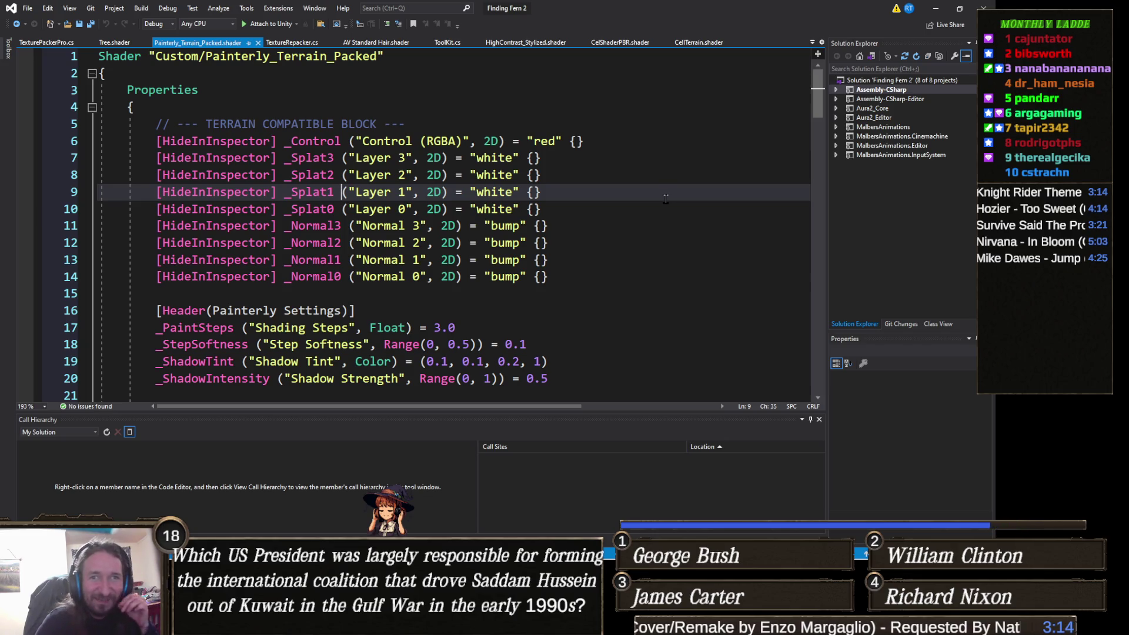
- Minimize Visual Studio to show the Unity terrain scene and the Nature/Terrain/Standard shader details
{"action": "left_click", "coordinate": [937, 9]}
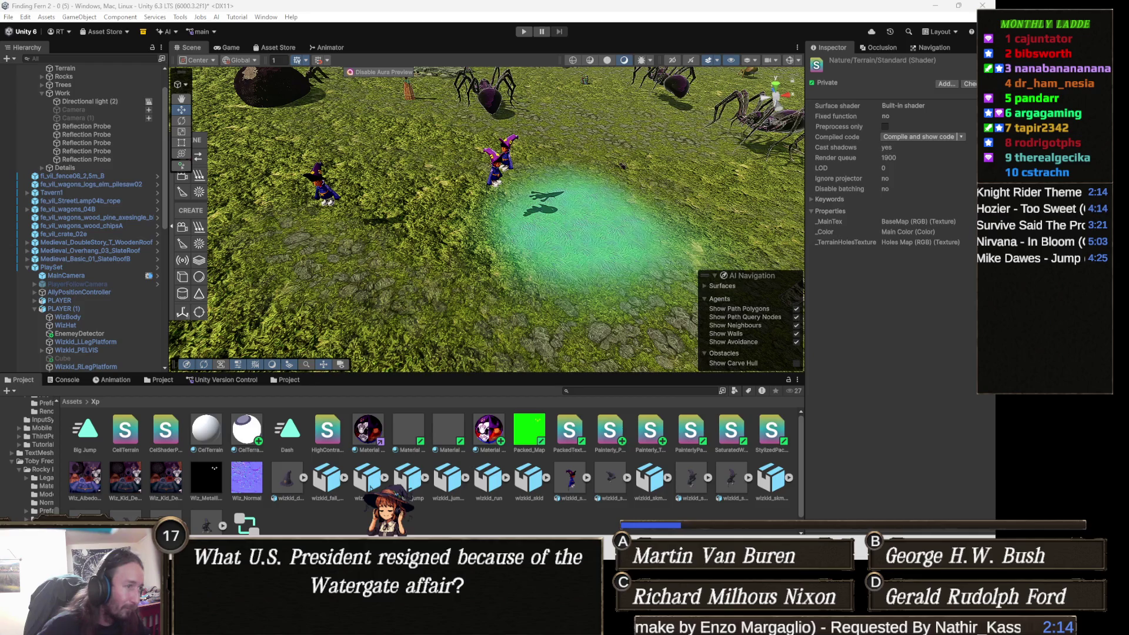
- Paste the per-layer Albedo/Normal terrain code over Painterly_Terrain_Packed's body, drop the duplicate name line, and save
{"action": "key", "text": "alt+Tab"}
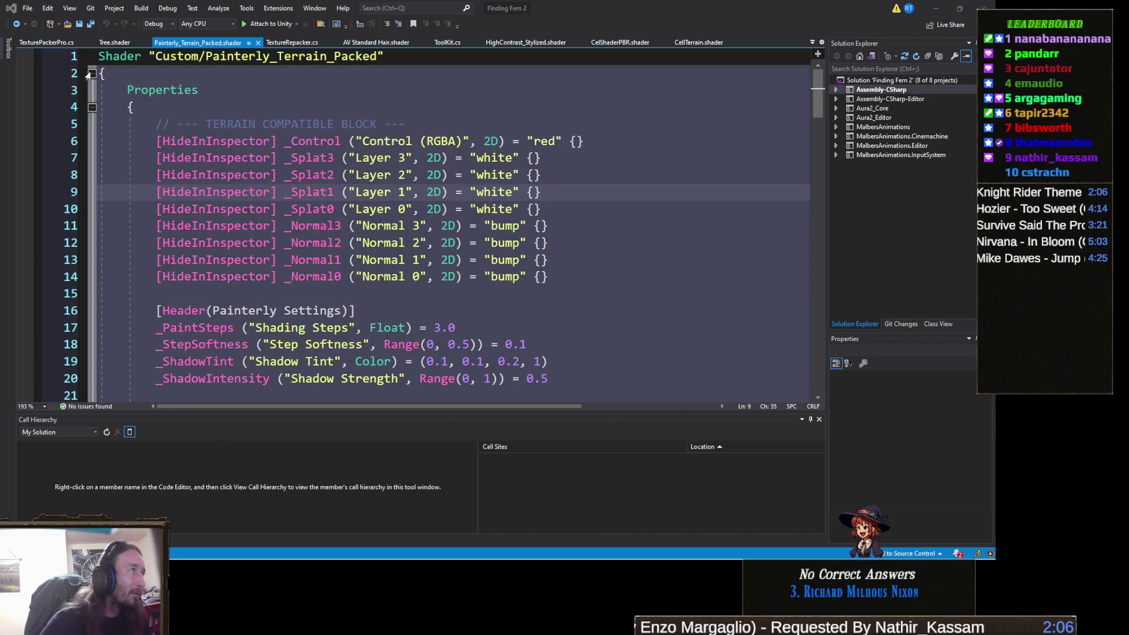
{"action": "left_click", "coordinate": [92, 73]}
{"action": "key", "text": "shift+Up"}
{"action": "key", "text": "shift+Home"}
{"action": "key", "text": "ctrl+v"}
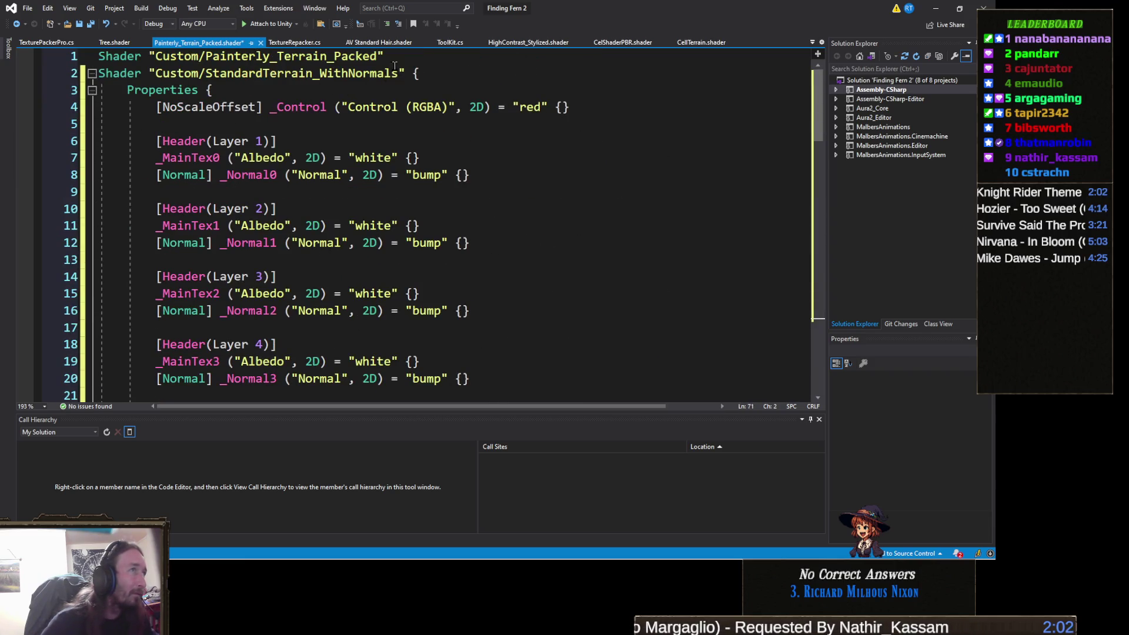
{"action": "mouse_move", "coordinate": [413, 73]}
{"action": "left_mouse_down"}
{"action": "mouse_move", "coordinate": [48, 62]}
{"action": "mouse_move", "coordinate": [61, 68]}
{"action": "left_mouse_up"}
{"action": "key", "text": "Delete"}
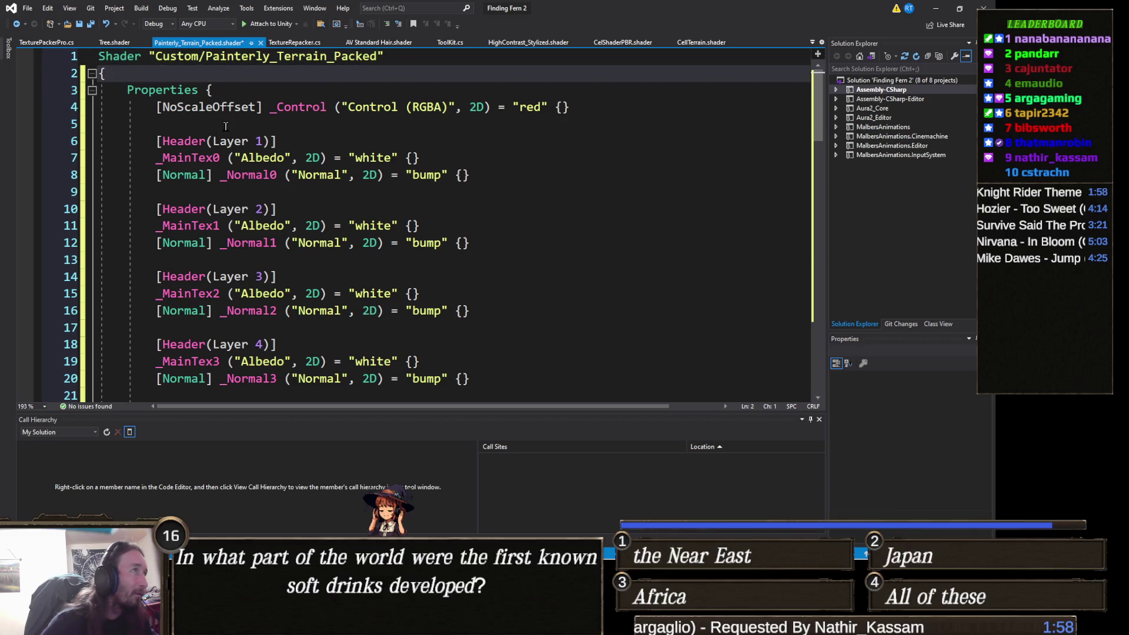
{"action": "key", "text": "ctrl+s"}
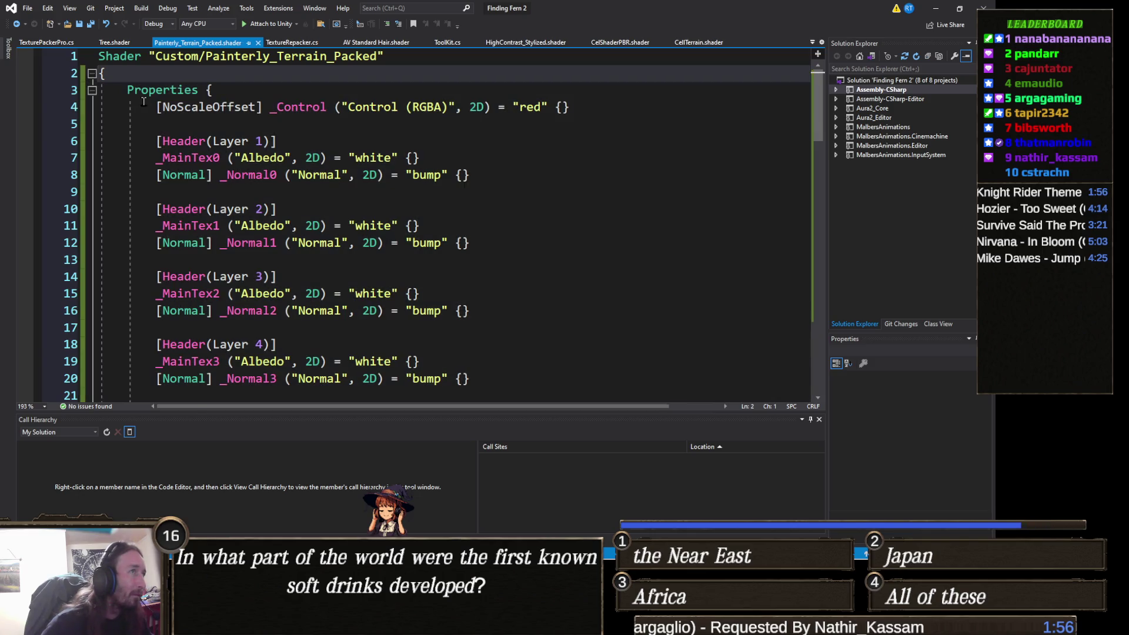
- Assign CelTerrain 1 as the terrain material and view the resulting black unpainted patches
{"action": "key", "text": "alt+Tab"}
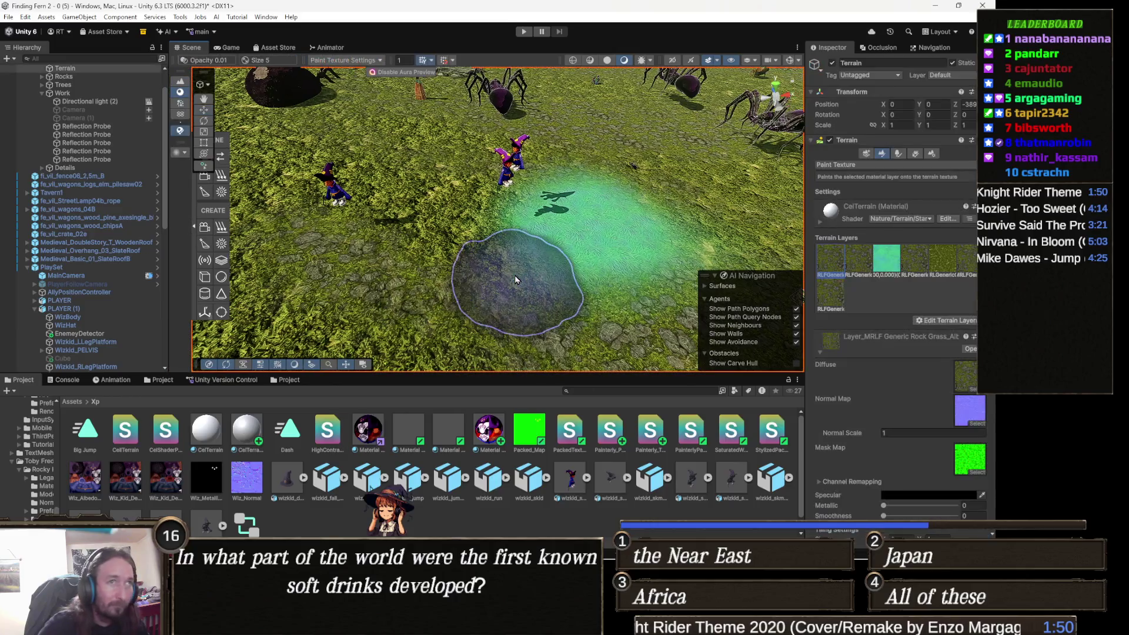
{"action": "left_click", "coordinate": [928, 157]}
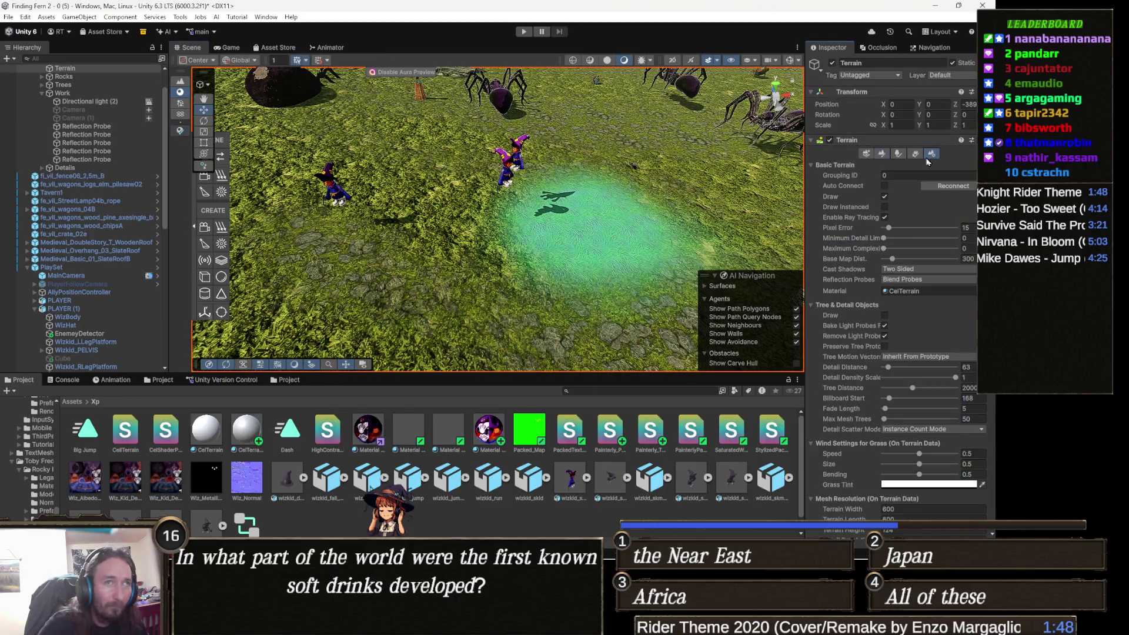
{"action": "mouse_move", "coordinate": [262, 415]}
{"action": "left_mouse_down"}
{"action": "mouse_move", "coordinate": [253, 428]}
{"action": "mouse_move", "coordinate": [919, 305]}
{"action": "mouse_move", "coordinate": [923, 292]}
{"action": "left_mouse_up"}
{"action": "mouse_move", "coordinate": [462, 247]}
{"action": "left_mouse_down"}
{"action": "mouse_move", "coordinate": [631, 221]}
{"action": "mouse_move", "coordinate": [607, 266]}
{"action": "mouse_move", "coordinate": [591, 265]}
{"action": "left_mouse_up"}
{"action": "mouse_move", "coordinate": [513, 287]}
{"action": "left_mouse_down"}
{"action": "mouse_move", "coordinate": [448, 256]}
{"action": "mouse_move", "coordinate": [347, 242]}
{"action": "left_mouse_up"}
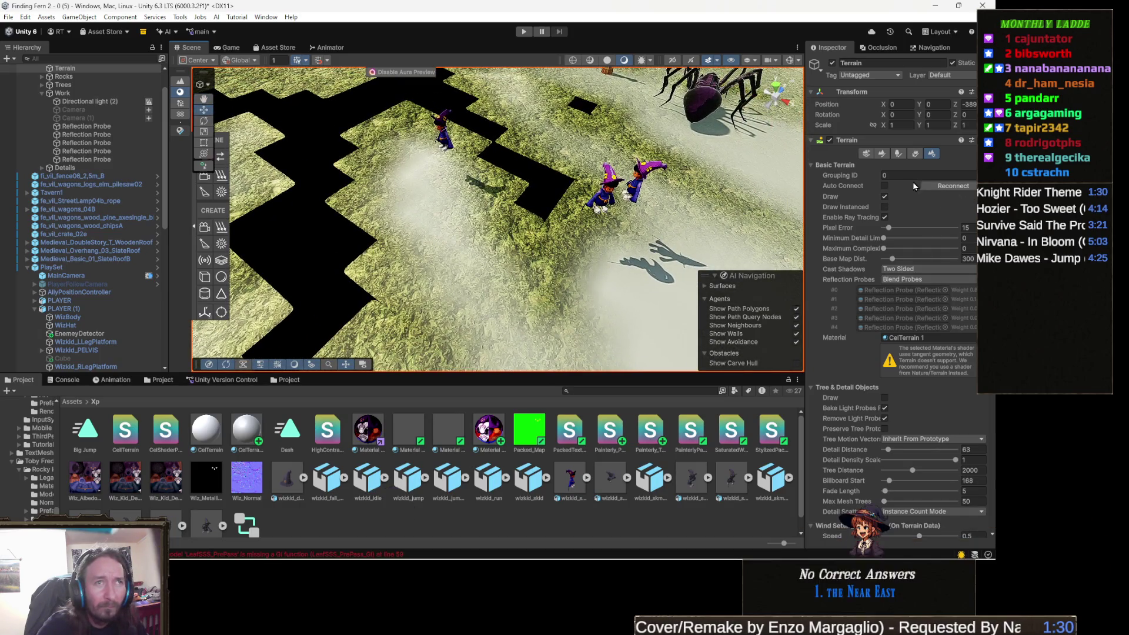
- In Paint Texture, set Packed_Map as the fifth grass layer's Mask Map and check the terrain
{"action": "left_click", "coordinate": [883, 154]}
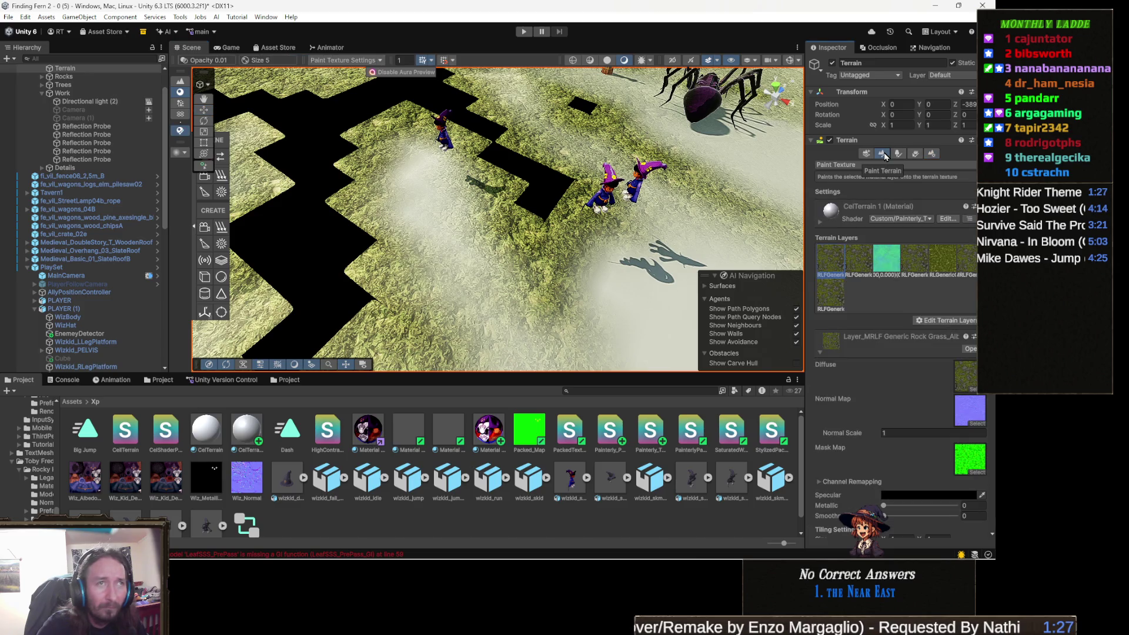
{"action": "left_click", "coordinate": [942, 252]}
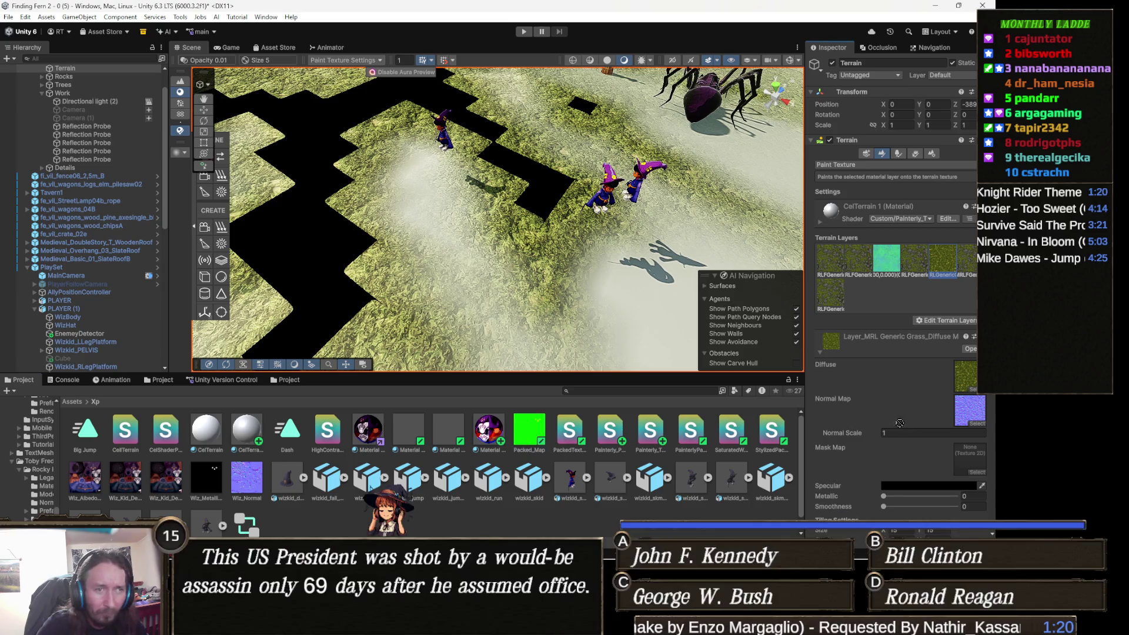
{"action": "mouse_move", "coordinate": [834, 492]}
{"action": "left_mouse_down"}
{"action": "mouse_move", "coordinate": [892, 410]}
{"action": "mouse_move", "coordinate": [993, 442]}
{"action": "mouse_move", "coordinate": [975, 457]}
{"action": "left_mouse_up"}
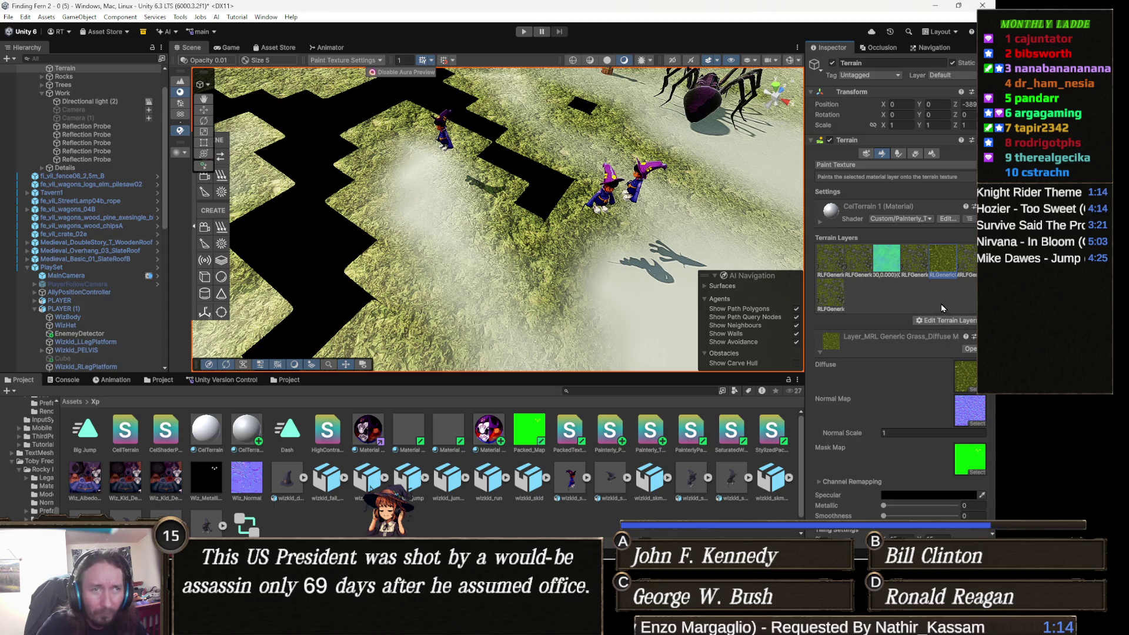
{"action": "mouse_move", "coordinate": [466, 252]}
{"action": "left_mouse_down"}
{"action": "mouse_move", "coordinate": [725, 223]}
{"action": "mouse_move", "coordinate": [599, 286]}
{"action": "mouse_move", "coordinate": [510, 249]}
{"action": "mouse_move", "coordinate": [509, 339]}
{"action": "left_mouse_up"}
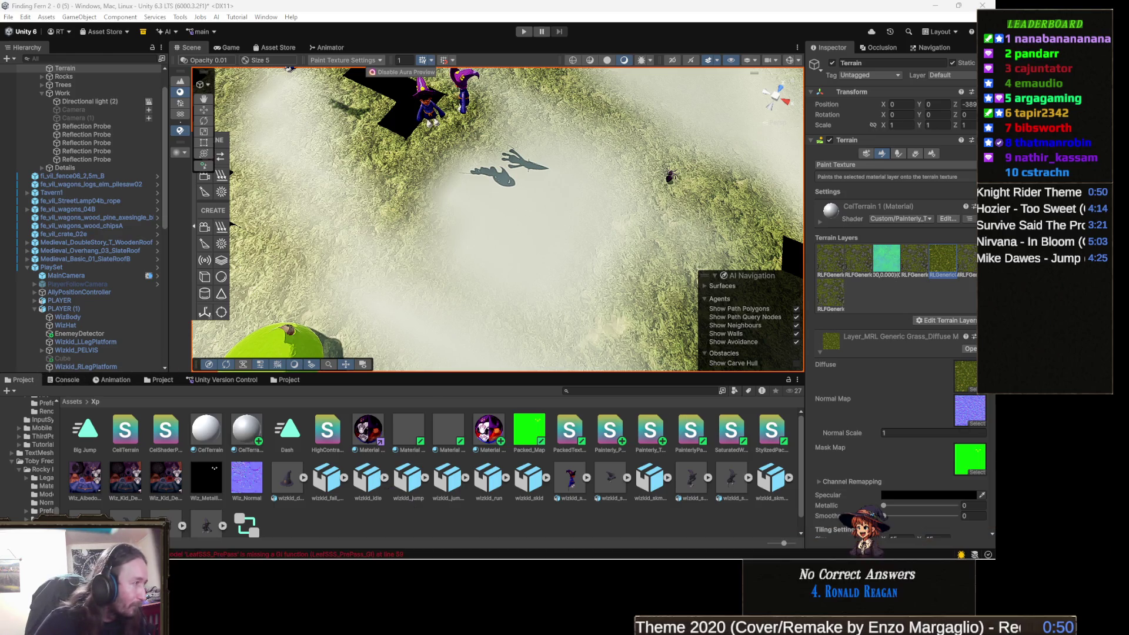
- Open the Console to see the LeafSSS_PrePass shader error from Demo/Tree
{"action": "left_click", "coordinate": [65, 381]}
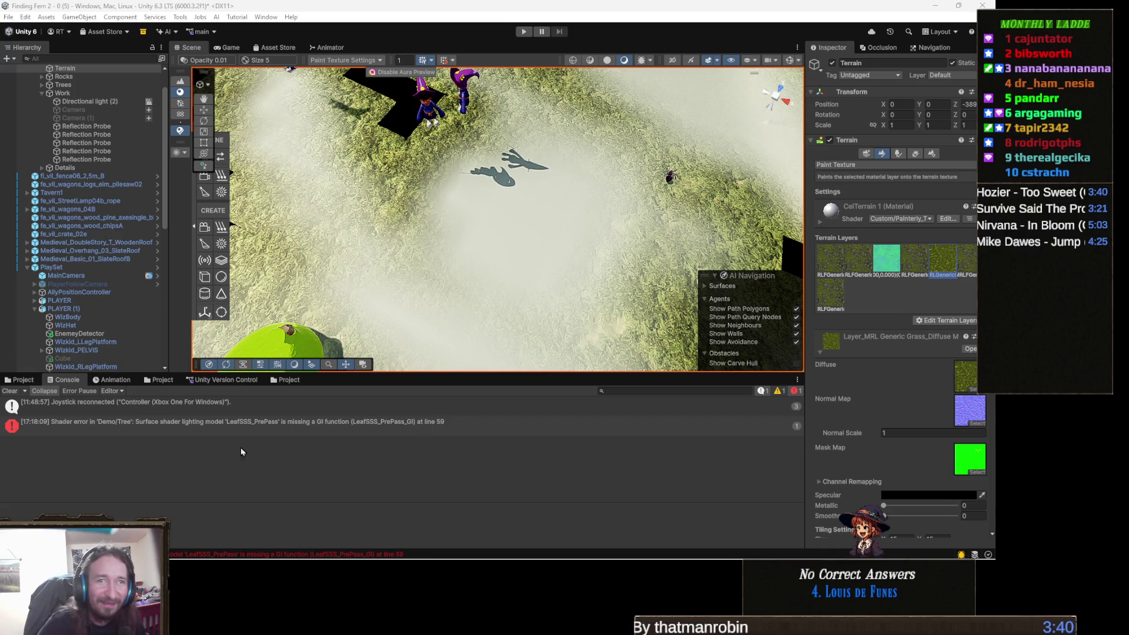
- Replace the old surf function with code that falls back to layer 1 albedo where unpainted
{"action": "mouse_move", "coordinate": [352, 560]}
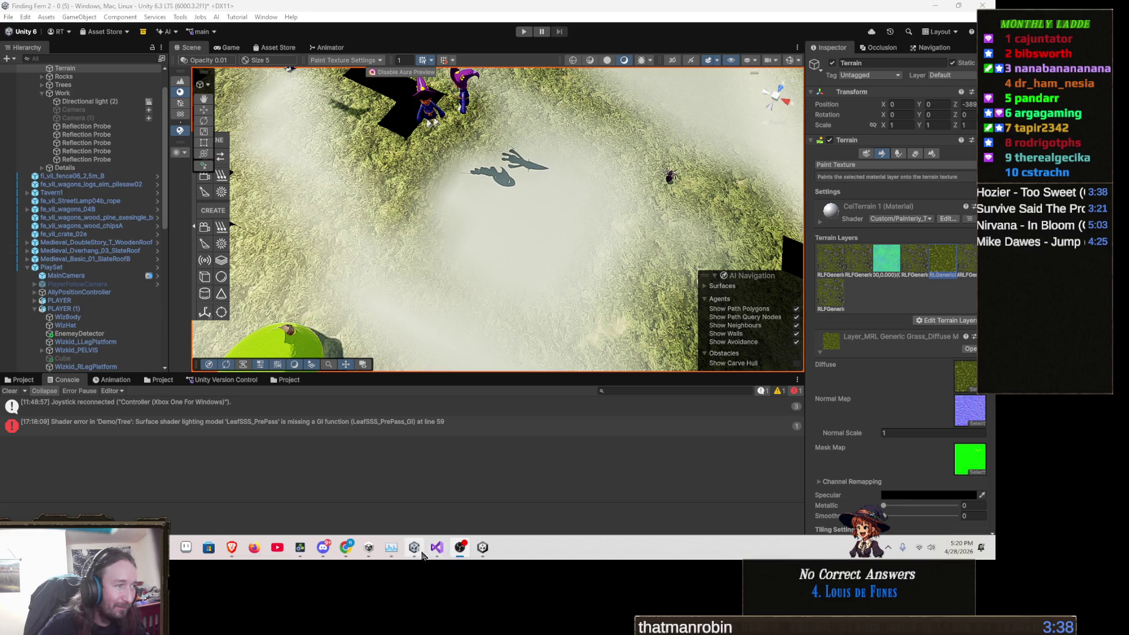
{"action": "left_click", "coordinate": [435, 550]}
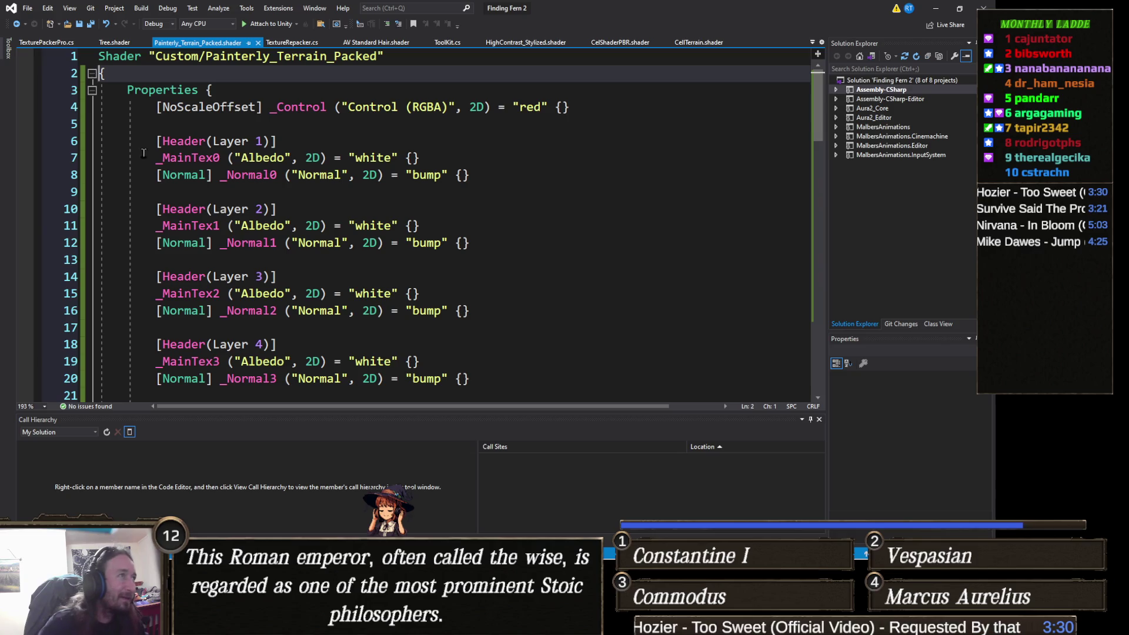
{"action": "scroll", "coordinate": [340, 325], "scroll_direction": "down", "scroll_amount": 12}
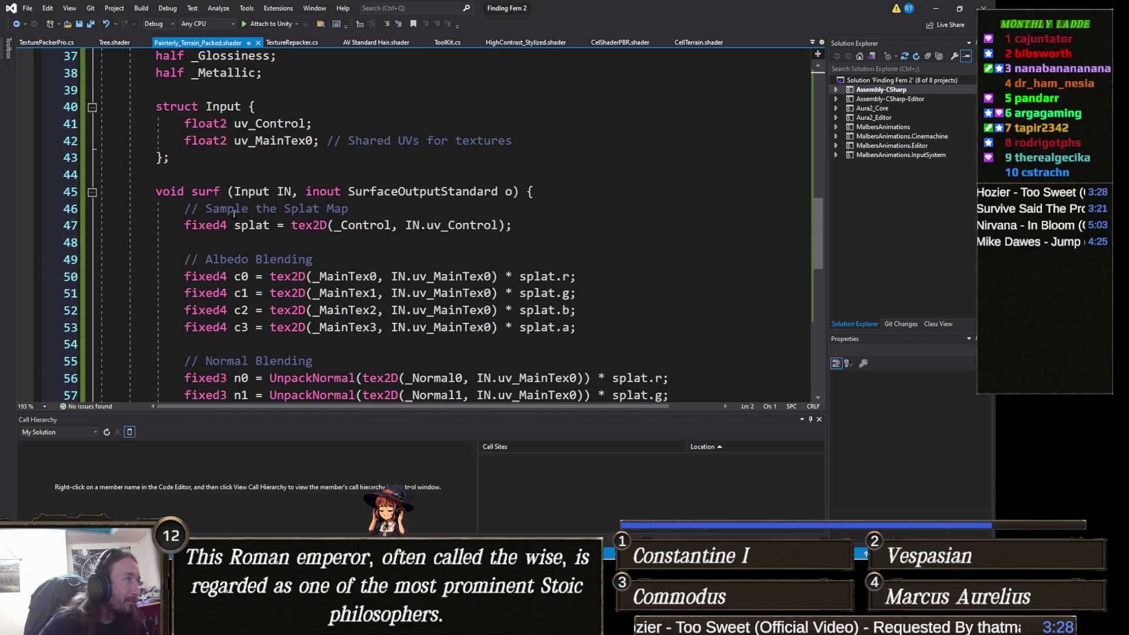
{"action": "scroll", "coordinate": [161, 141], "scroll_direction": "down", "scroll_amount": 2}
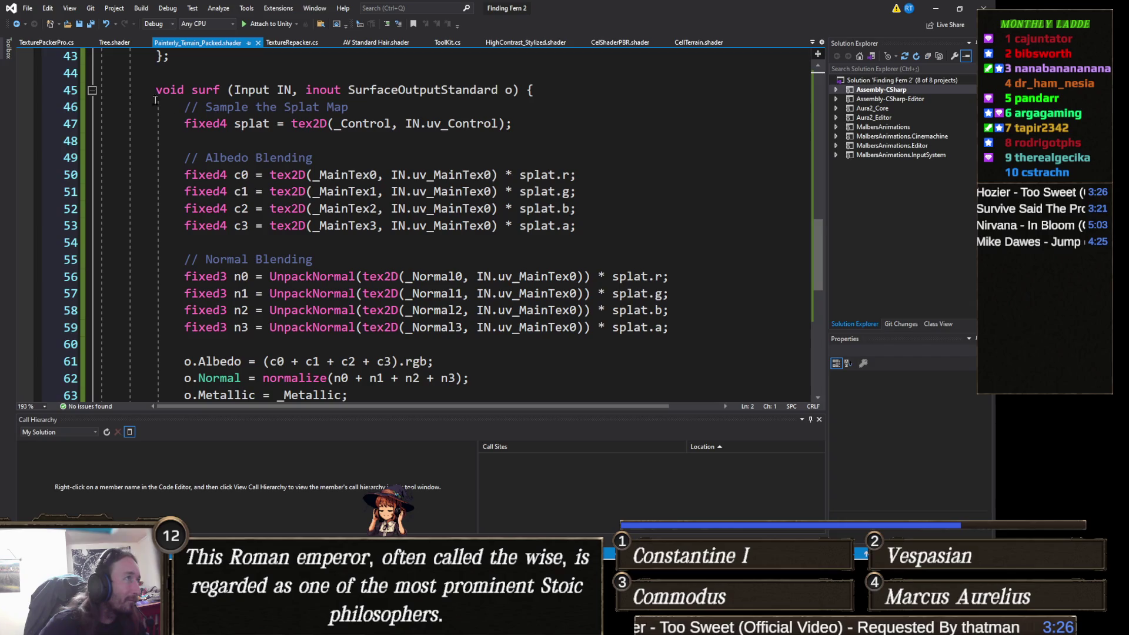
{"action": "left_click", "coordinate": [92, 91]}
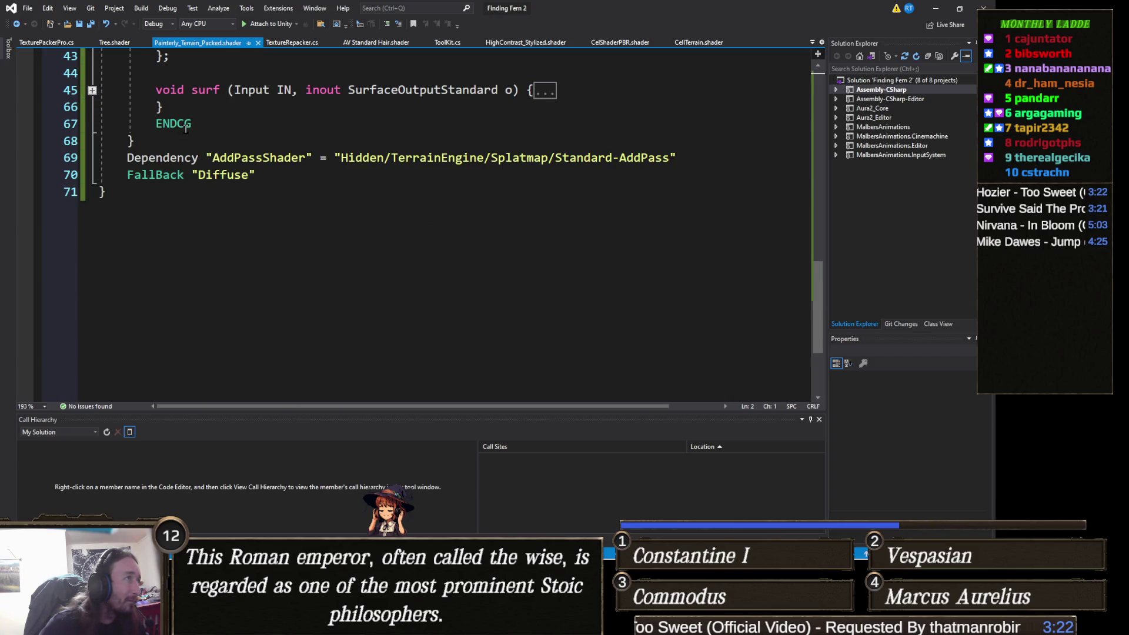
{"action": "scroll", "coordinate": [185, 132], "scroll_direction": "up", "scroll_amount": 2}
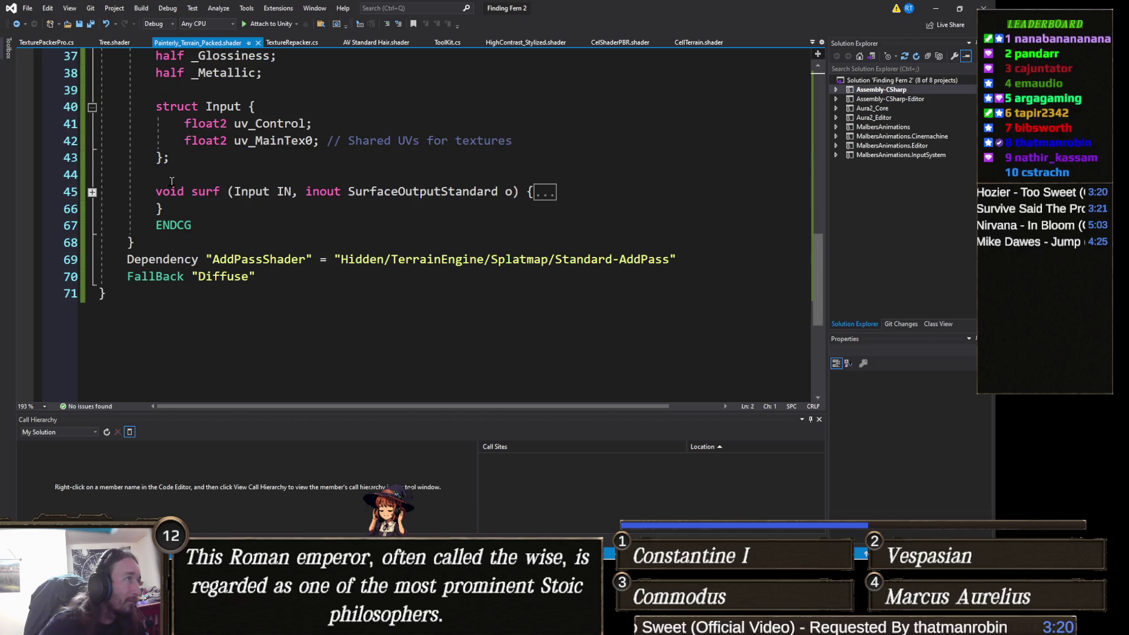
{"action": "left_click_drag", "start_coordinate": [164, 213], "coordinate": [103, 192]}
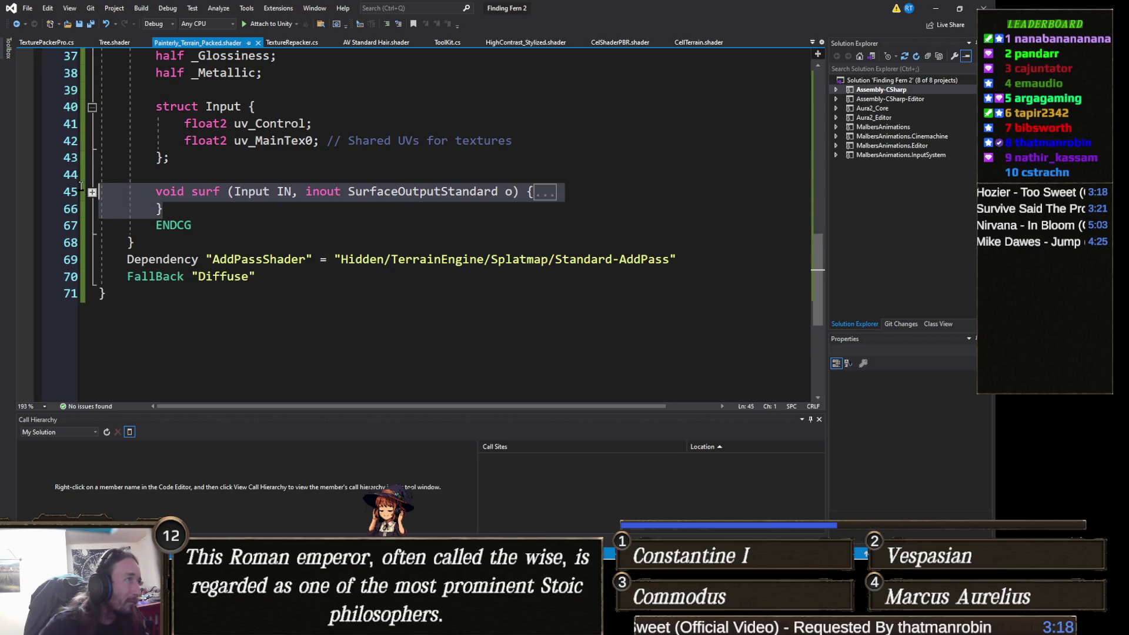
{"action": "key", "text": "ctrl+v"}
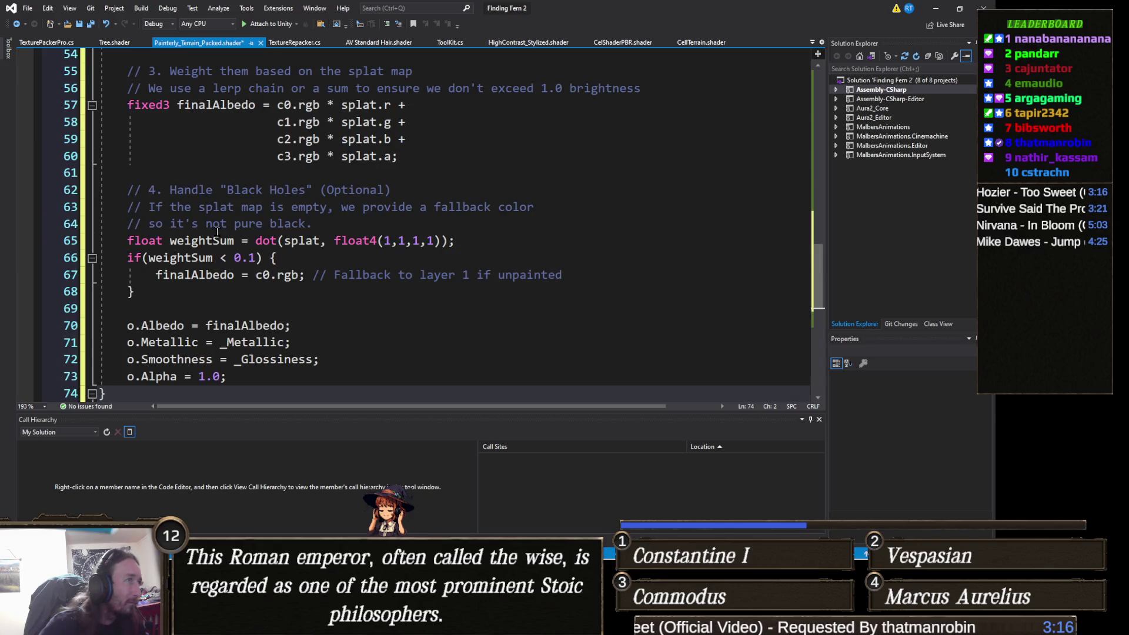
- Indent the new surf function two levels and save the shader
{"action": "scroll", "coordinate": [106, 167], "scroll_direction": "down", "scroll_amount": 1}
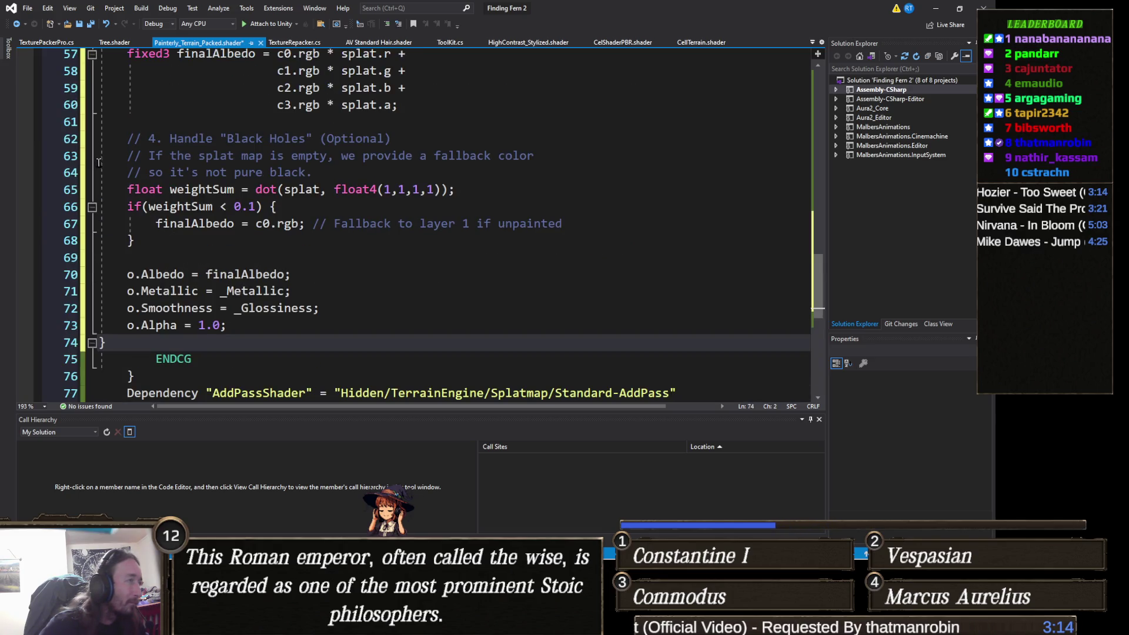
{"action": "scroll", "coordinate": [89, 238], "scroll_direction": "up", "scroll_amount": 4}
{"action": "scroll", "coordinate": [89, 238], "scroll_direction": "up", "scroll_amount": 5}
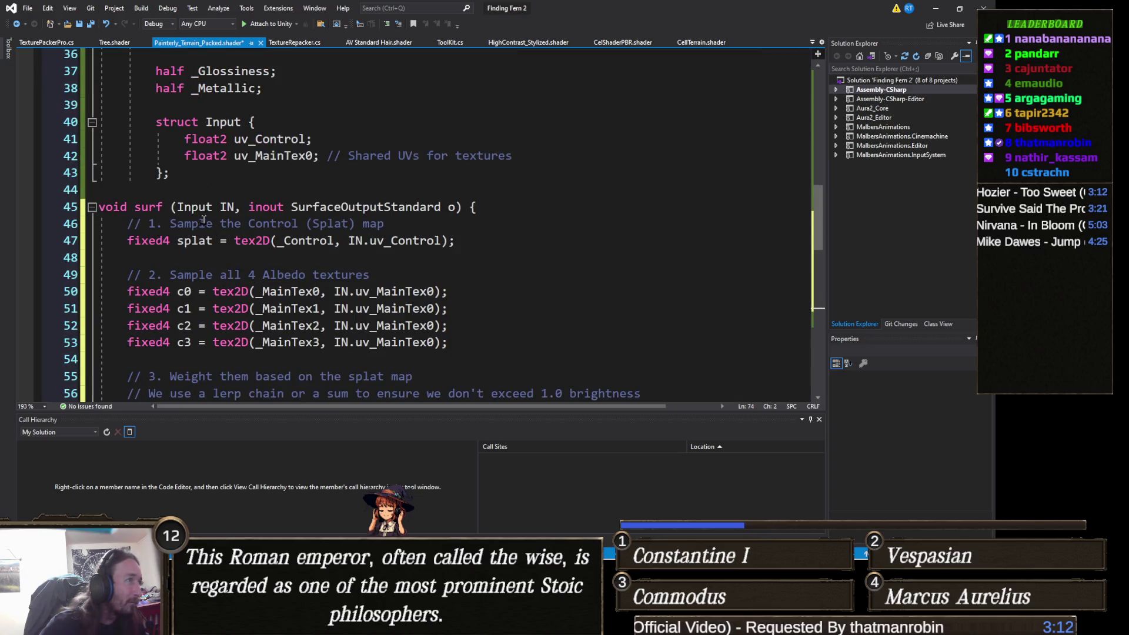
{"action": "left_click", "coordinate": [63, 312]}
{"action": "scroll", "coordinate": [76, 300], "scroll_direction": "down", "scroll_amount": 8}
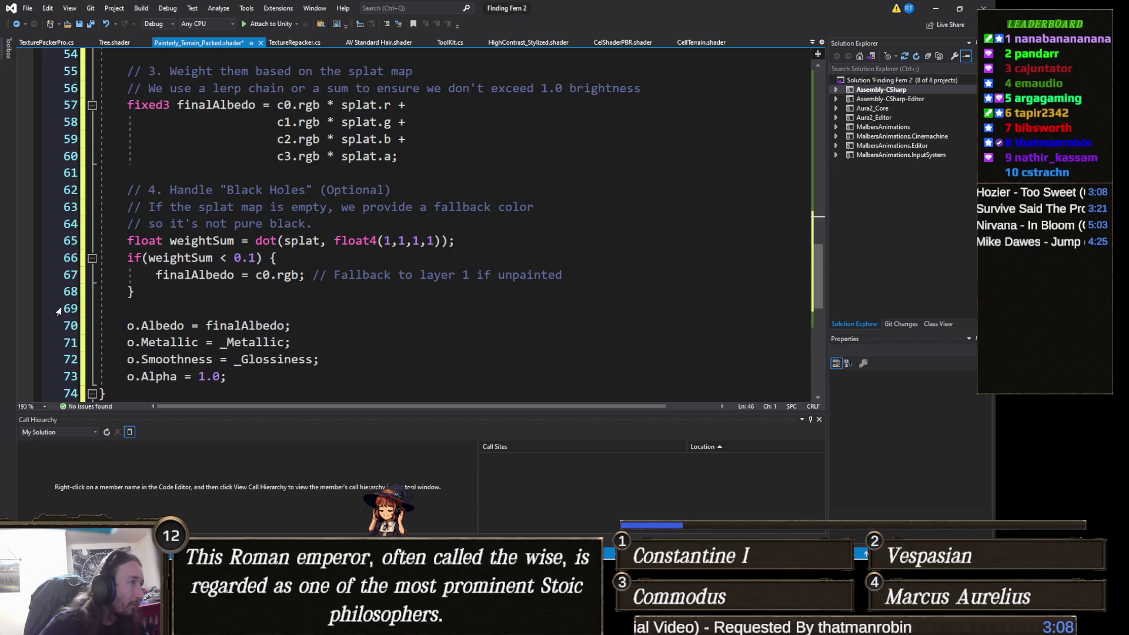
{"action": "scroll", "coordinate": [65, 303], "scroll_direction": "down", "scroll_amount": 3}
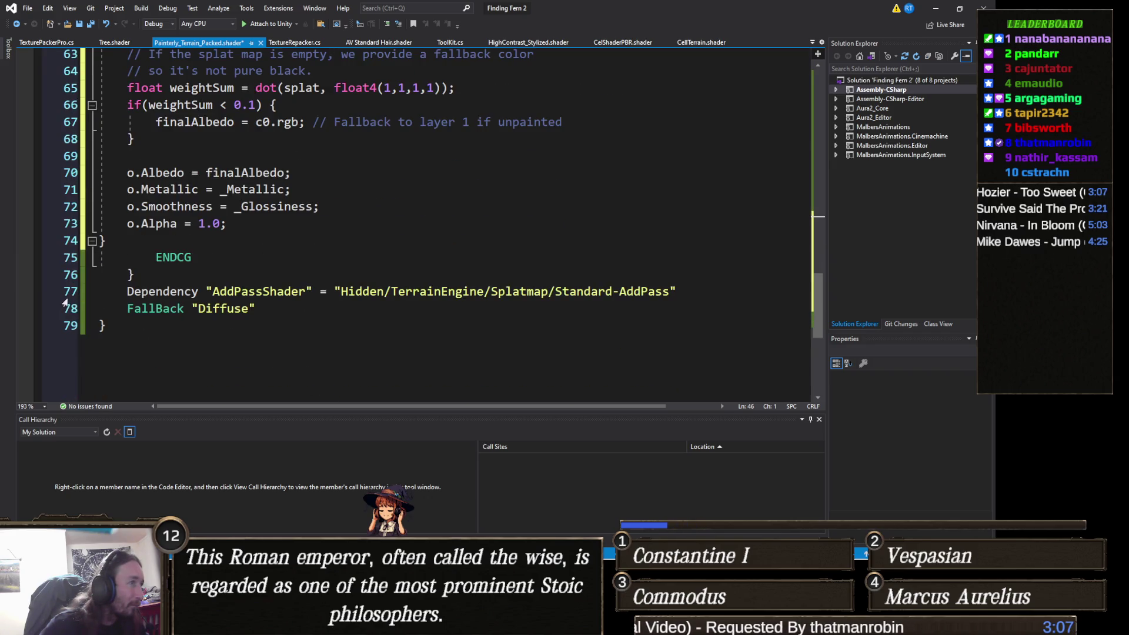
{"action": "left_click", "coordinate": [60, 242], "text": "shift"}
{"action": "key", "text": "Tab"}
{"action": "scroll", "coordinate": [307, 233], "scroll_direction": "up", "scroll_amount": 2}
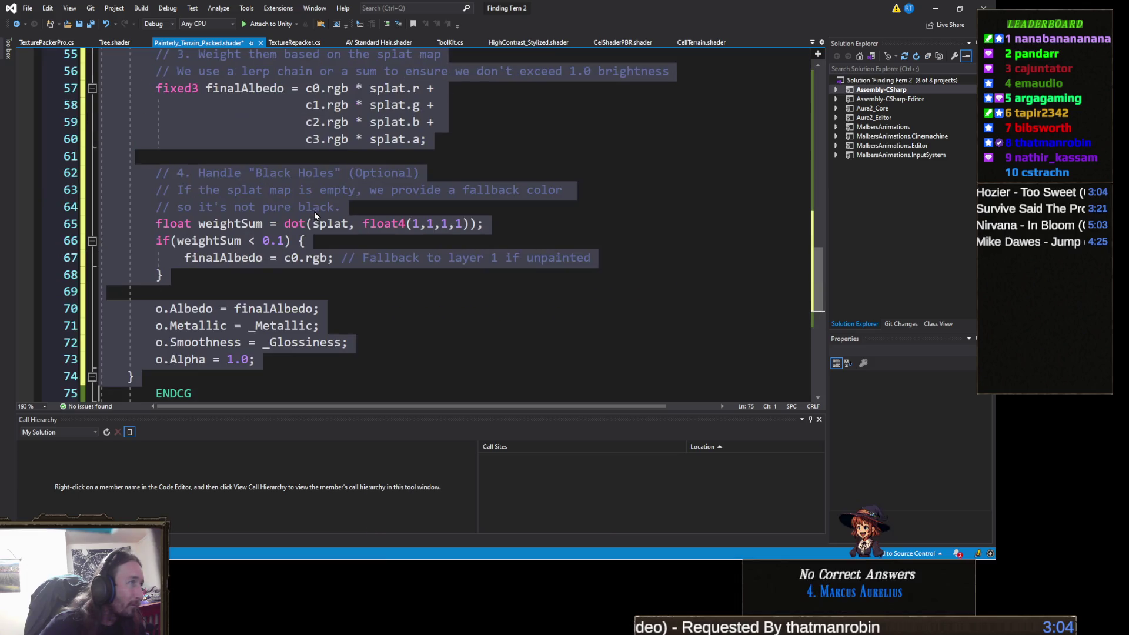
{"action": "scroll", "coordinate": [307, 234], "scroll_direction": "down", "scroll_amount": 3}
{"action": "key", "text": "Tab"}
{"action": "scroll", "coordinate": [307, 234], "scroll_direction": "up", "scroll_amount": 3}
{"action": "scroll", "coordinate": [307, 234], "scroll_direction": "down", "scroll_amount": 3}
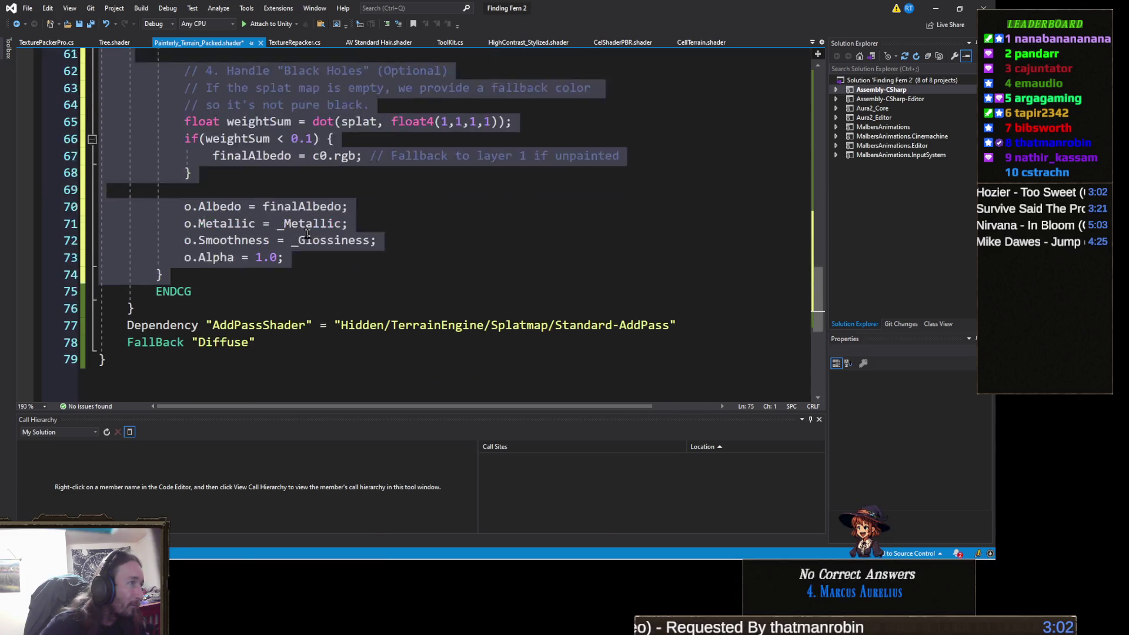
{"action": "key", "text": "ctrl+s"}
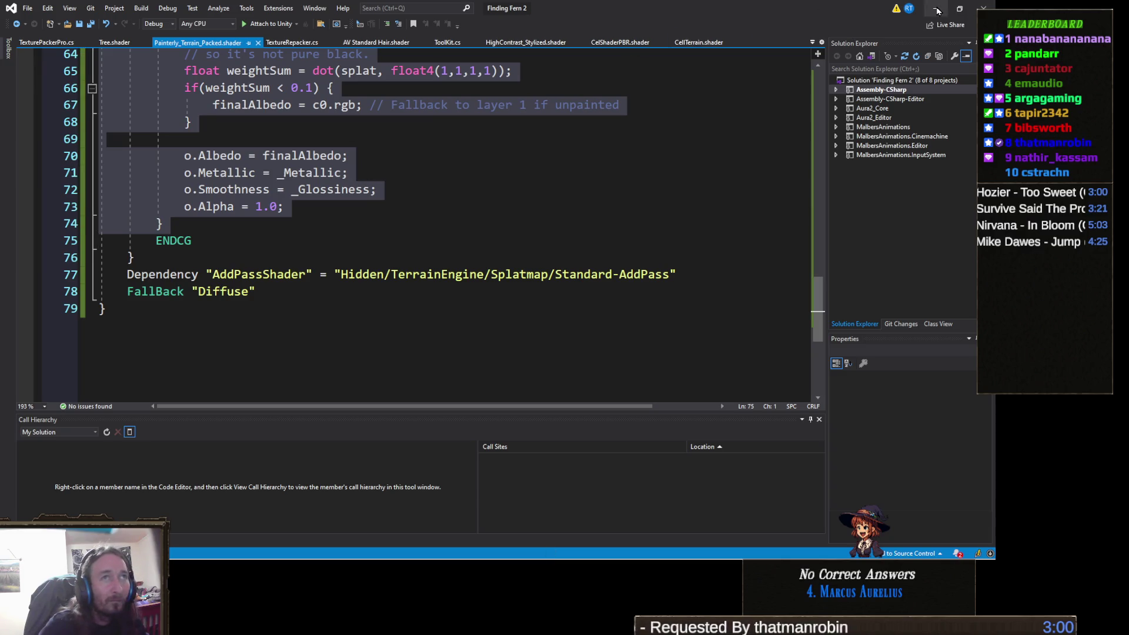
{"action": "key", "text": "alt+Tab"}
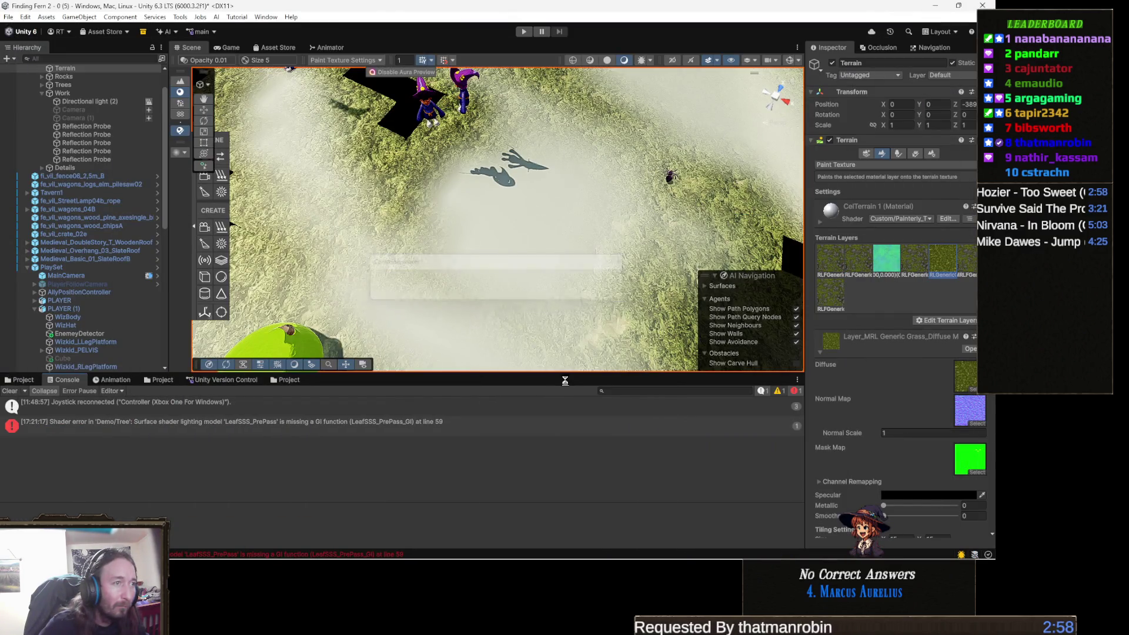
- Inspect the terrain from several angles and screenshot the repaired area without black holes
{"action": "mouse_move", "coordinate": [563, 295]}
{"action": "left_mouse_down"}
{"action": "mouse_move", "coordinate": [546, 294]}
{"action": "mouse_move", "coordinate": [656, 294]}
{"action": "mouse_move", "coordinate": [715, 243]}
{"action": "mouse_move", "coordinate": [577, 222]}
{"action": "mouse_move", "coordinate": [534, 193]}
{"action": "mouse_move", "coordinate": [493, 237]}
{"action": "mouse_move", "coordinate": [590, 279]}
{"action": "mouse_move", "coordinate": [574, 255]}
{"action": "left_mouse_up"}
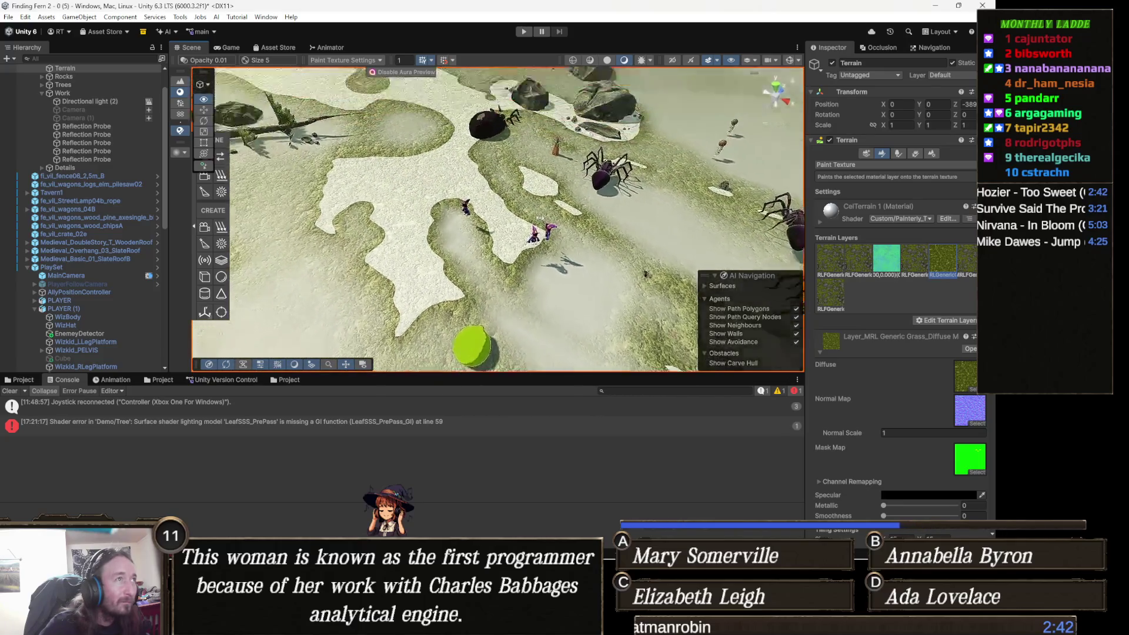
{"action": "left_click_drag", "start_coordinate": [540, 218], "coordinate": [532, 208]}
{"action": "left_click_drag", "start_coordinate": [570, 277], "coordinate": [607, 298]}
{"action": "left_click_drag", "start_coordinate": [518, 279], "coordinate": [521, 311]}
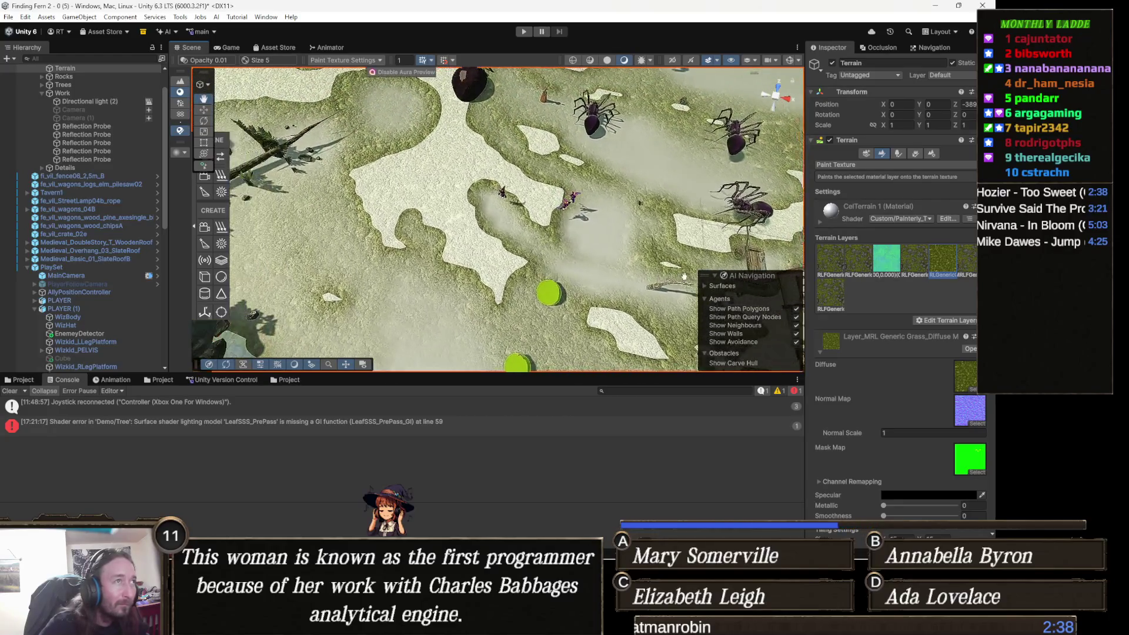
{"action": "scroll", "coordinate": [488, 279], "scroll_direction": "down", "scroll_amount": 10}
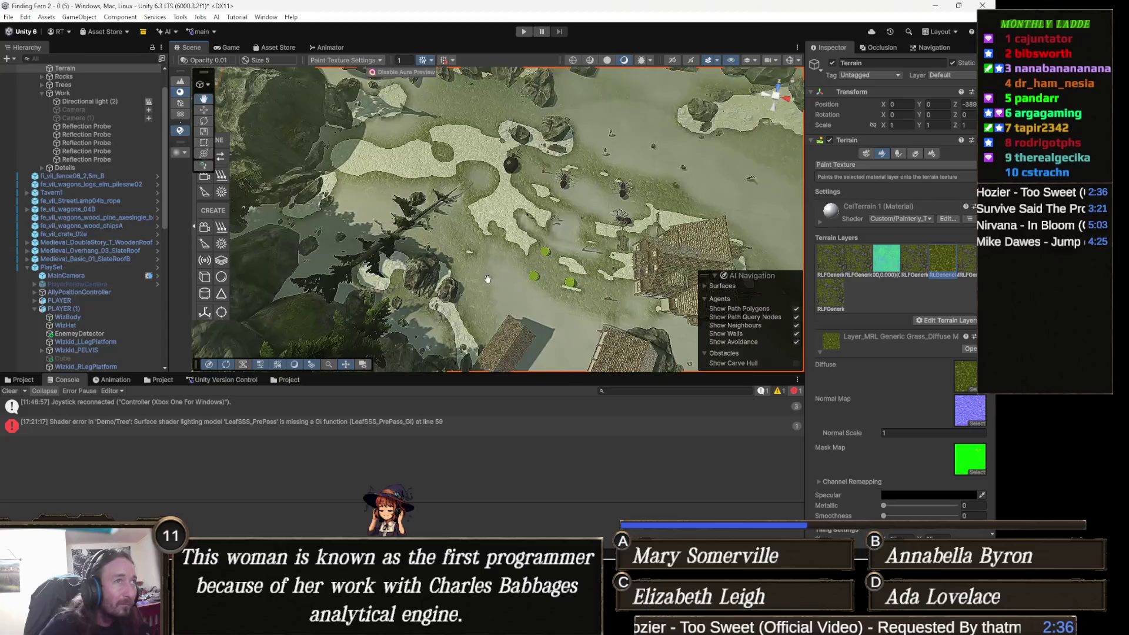
{"action": "left_click_drag", "start_coordinate": [436, 266], "coordinate": [358, 212]}
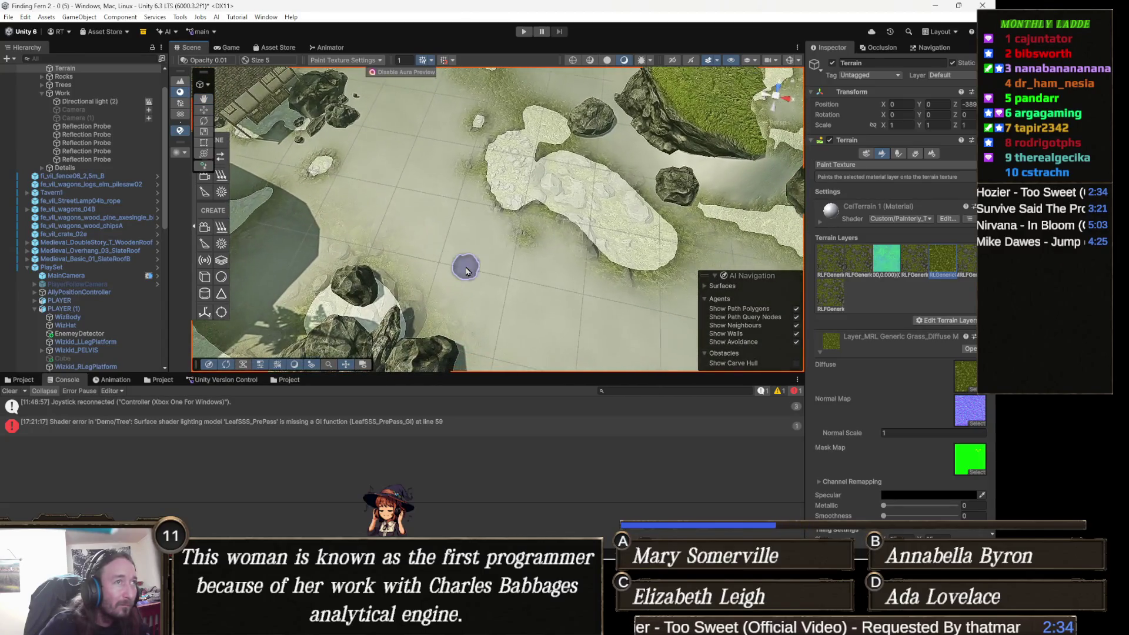
{"action": "left_click_drag", "start_coordinate": [466, 271], "coordinate": [339, 192]}
{"action": "left_click_drag", "start_coordinate": [335, 251], "coordinate": [377, 249]}
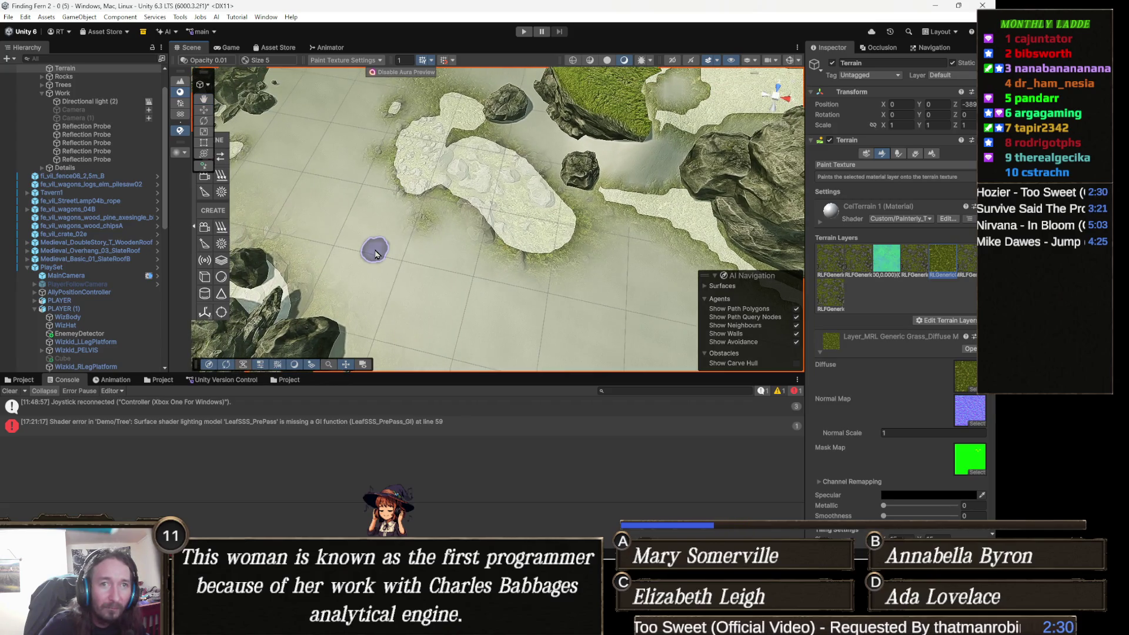
{"action": "mouse_move", "coordinate": [396, 279]}
{"action": "left_mouse_down"}
{"action": "mouse_move", "coordinate": [383, 214]}
{"action": "mouse_move", "coordinate": [412, 183]}
{"action": "left_mouse_up"}
{"action": "key", "text": "super+shift+s"}
{"action": "mouse_move", "coordinate": [339, 102]}
{"action": "left_mouse_down"}
{"action": "mouse_move", "coordinate": [681, 294]}
{"action": "mouse_move", "coordinate": [707, 321]}
{"action": "mouse_move", "coordinate": [679, 329]}
{"action": "left_mouse_up"}
- Move the view toward the house, then switch to the Animator's base layer state graph
{"action": "mouse_move", "coordinate": [410, 176]}
{"action": "left_mouse_down"}
{"action": "mouse_move", "coordinate": [485, 242]}
{"action": "mouse_move", "coordinate": [479, 171]}
{"action": "left_mouse_up"}
{"action": "scroll", "coordinate": [484, 259], "scroll_direction": "up", "scroll_amount": 3}
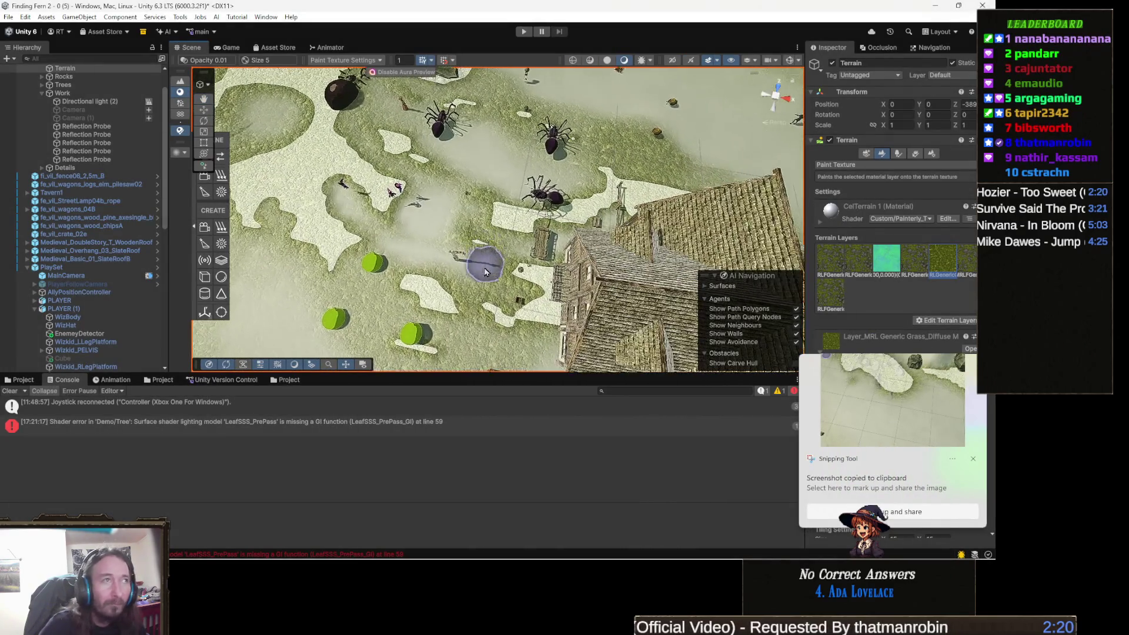
{"action": "scroll", "coordinate": [473, 272], "scroll_direction": "up", "scroll_amount": 3}
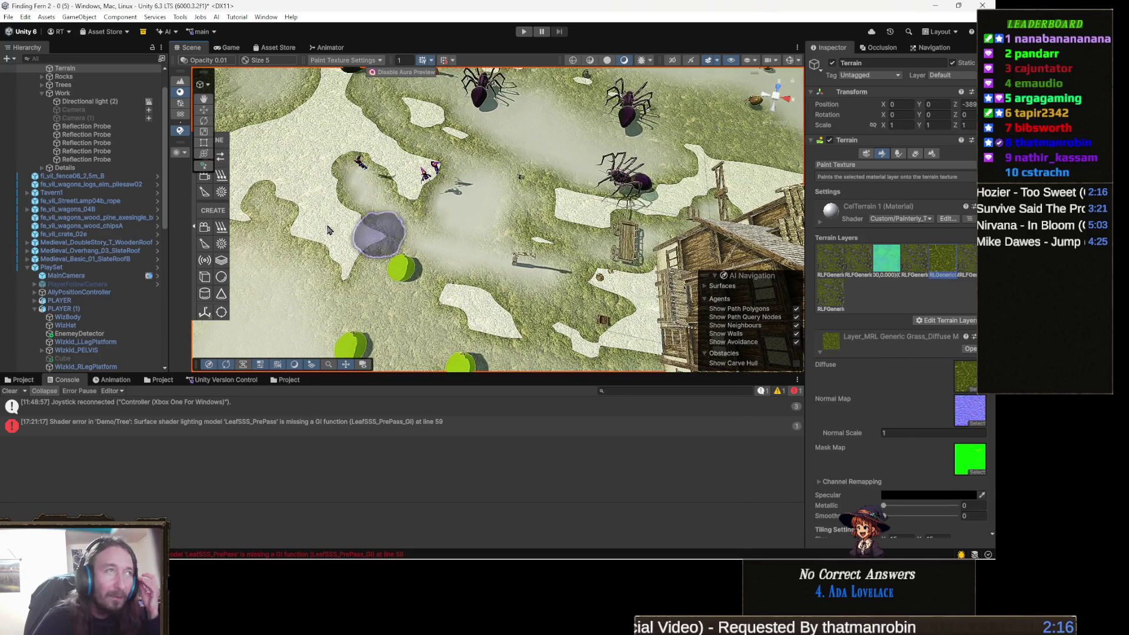
{"action": "left_click", "coordinate": [336, 49]}
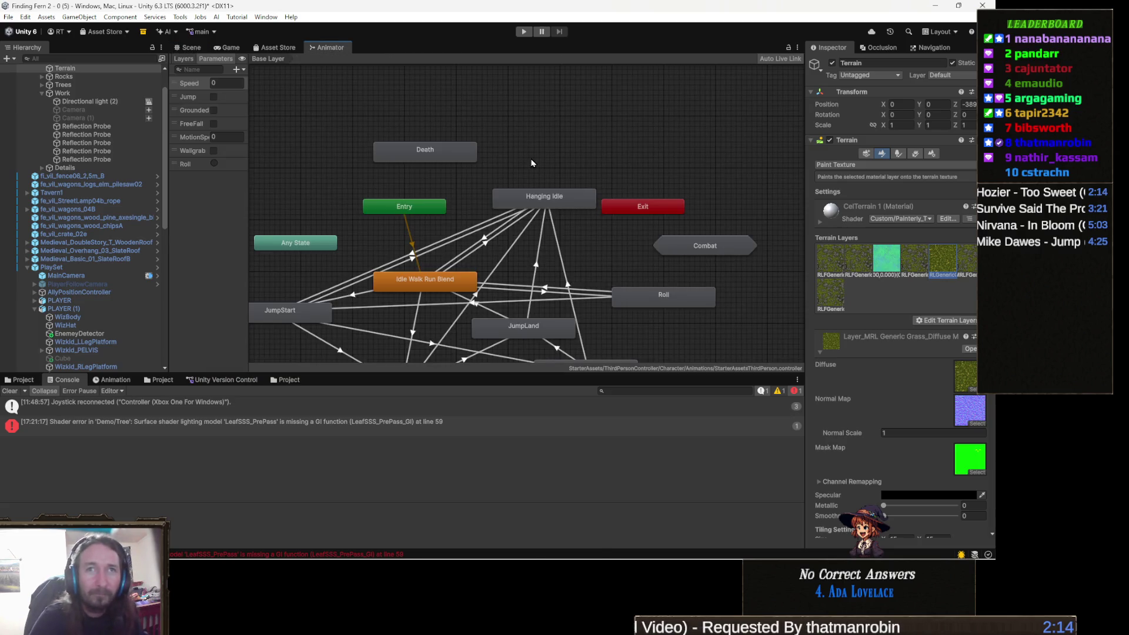
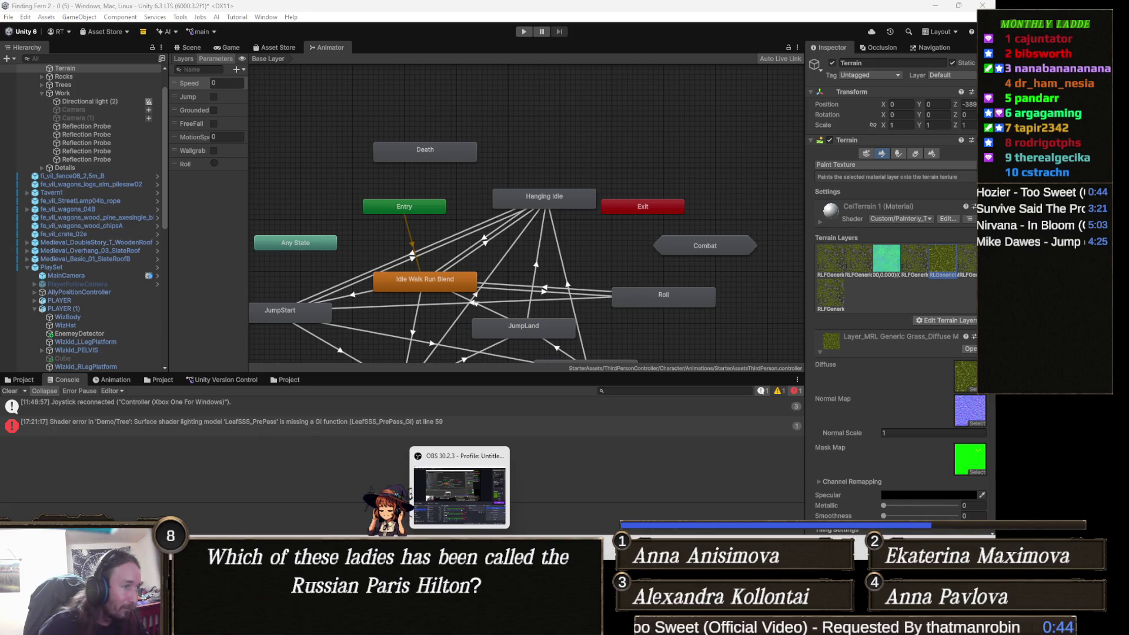
- Replace the collapsed Painterly_Terrain_Packed shader body with the pasted TerrainFixed terrain code
{"action": "left_click", "coordinate": [447, 624]}
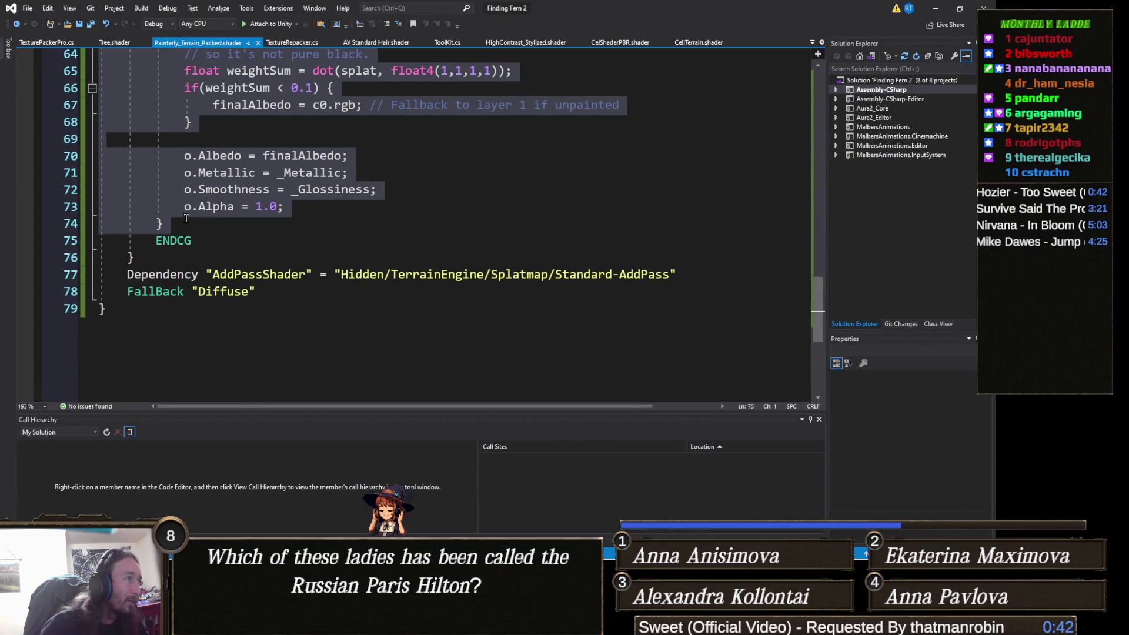
{"action": "scroll", "coordinate": [103, 112], "scroll_direction": "up", "scroll_amount": 20}
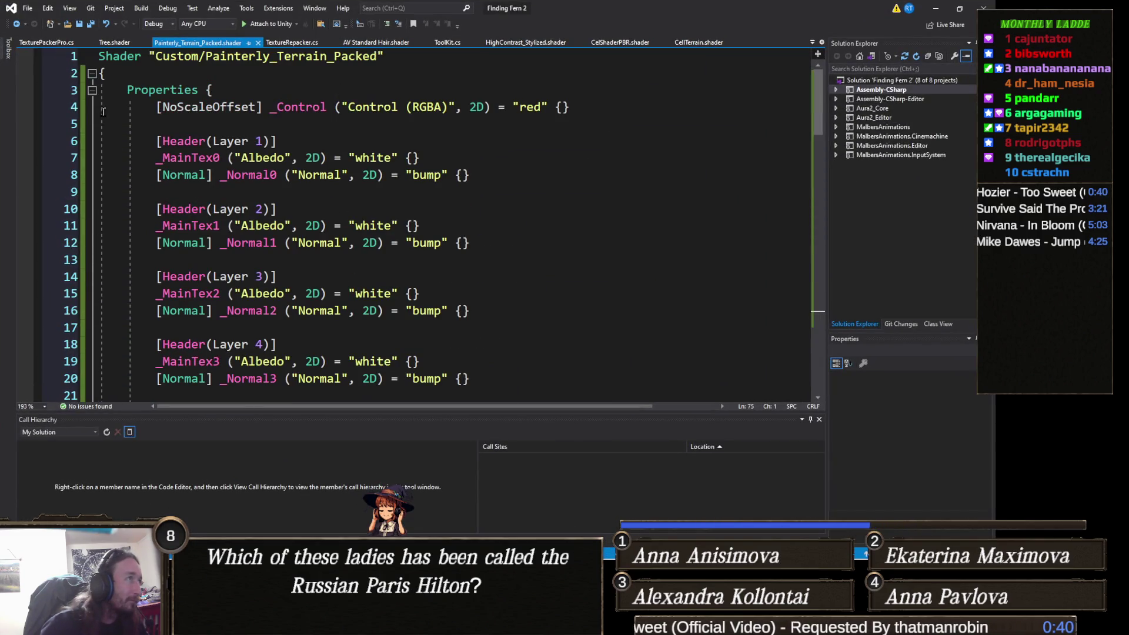
{"action": "left_click", "coordinate": [91, 74]}
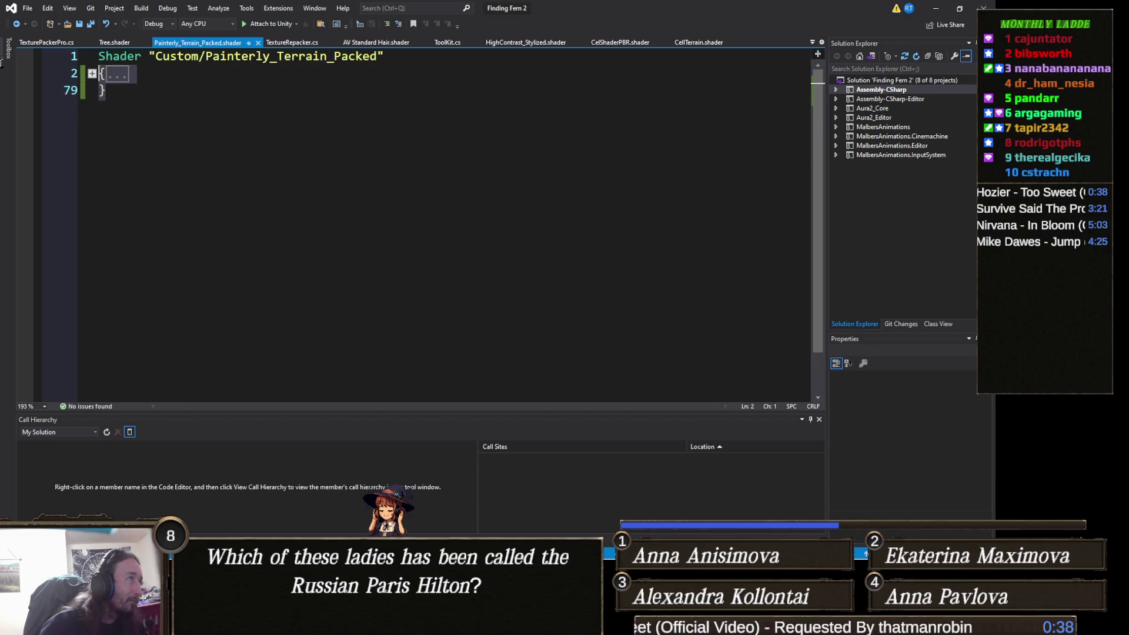
{"action": "key", "text": "Down"}
{"action": "left_click_drag", "start_coordinate": [33, 84], "coordinate": [36, 73]}
{"action": "key", "text": "ctrl+v"}
- Delete the duplicate TerrainFixed Shader header line and save the shader file
{"action": "scroll", "coordinate": [252, 124], "scroll_direction": "up", "scroll_amount": 15}
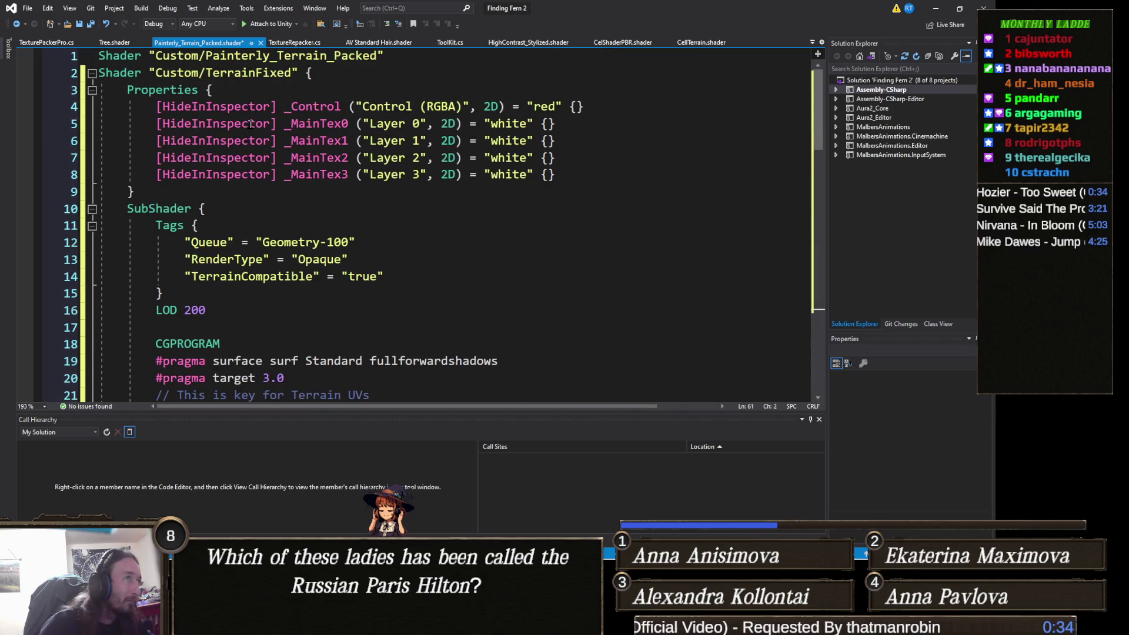
{"action": "left_click_drag", "start_coordinate": [99, 73], "coordinate": [301, 73]}
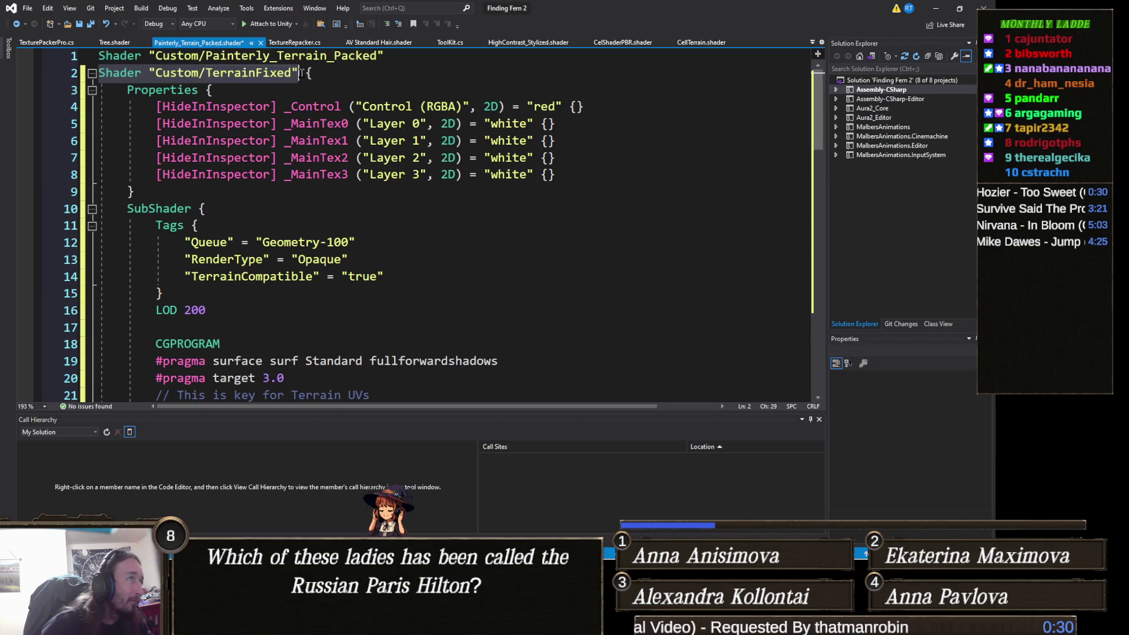
{"action": "key", "text": "Delete"}
{"action": "key", "text": "Delete"}
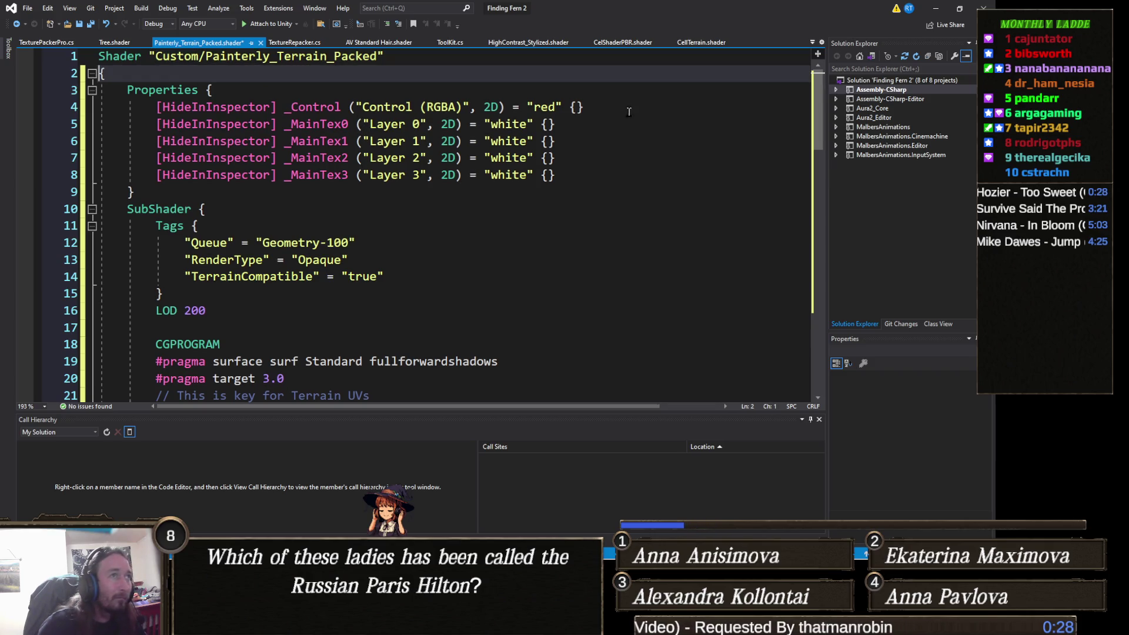
{"action": "key", "text": "ctrl+s"}
{"action": "key", "text": "alt+Tab"}
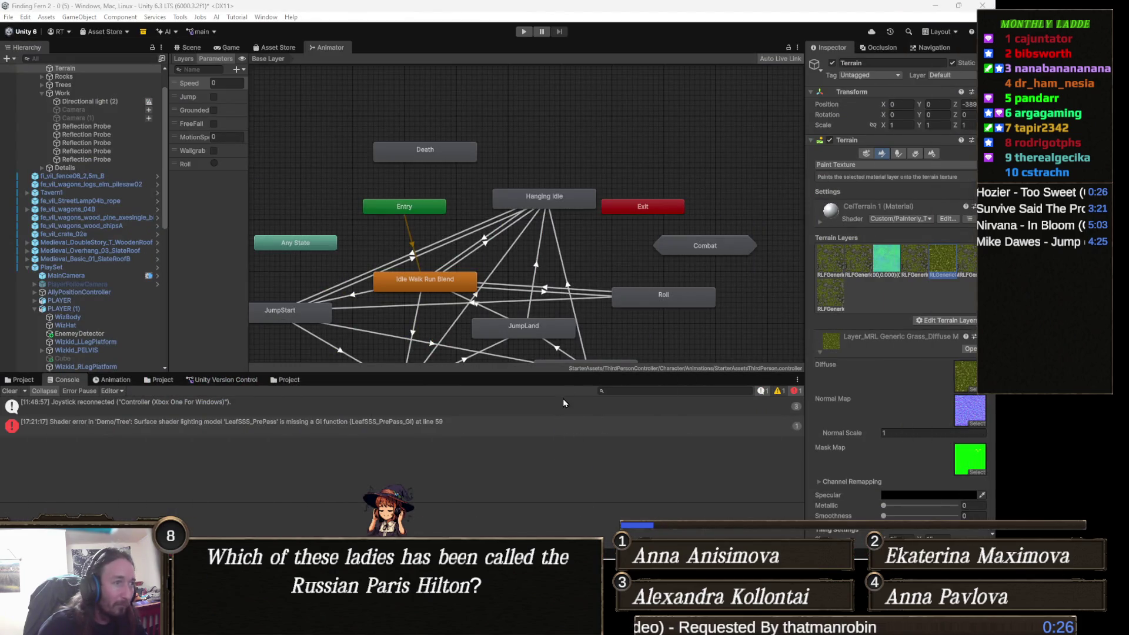
- Show the full '_Control_ST' redefinition error at shader line 71 in the Console detail pane
{"action": "left_click", "coordinate": [564, 400]}
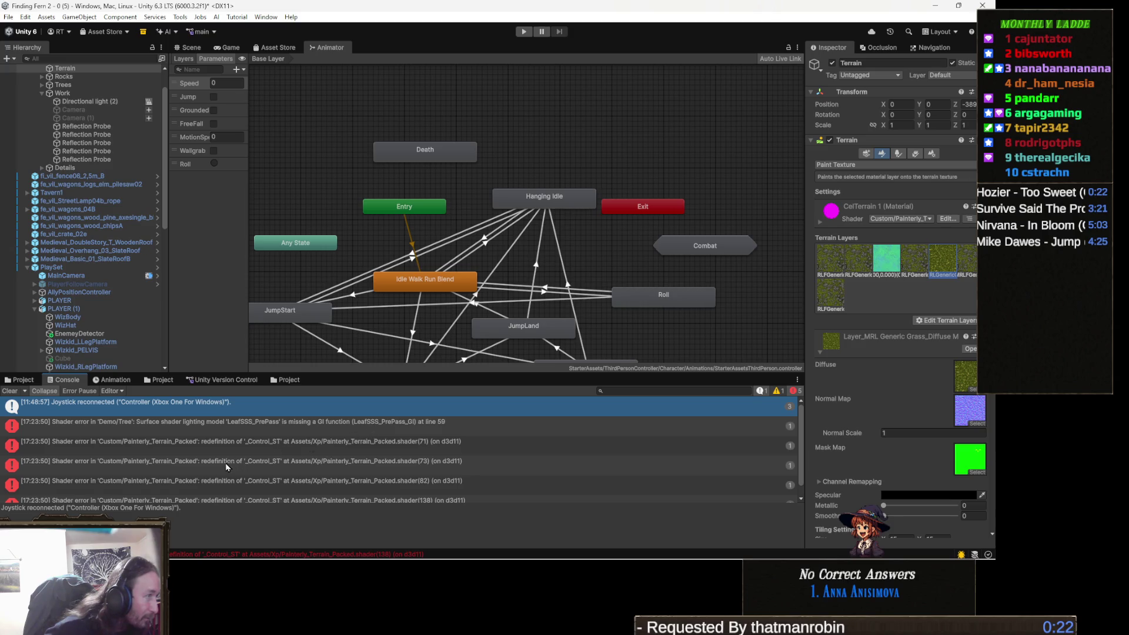
{"action": "left_click", "coordinate": [178, 446]}
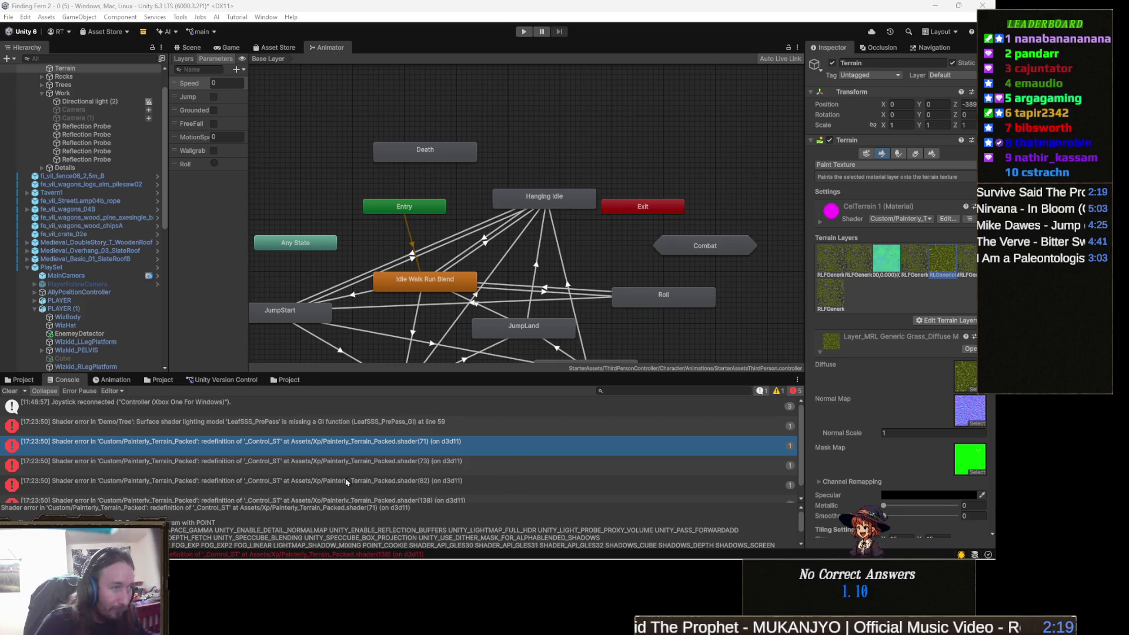
- Read the full '_Control_ST' redefinition messages for shader lines 73 and 82 in the Console
{"action": "left_click", "coordinate": [462, 464]}
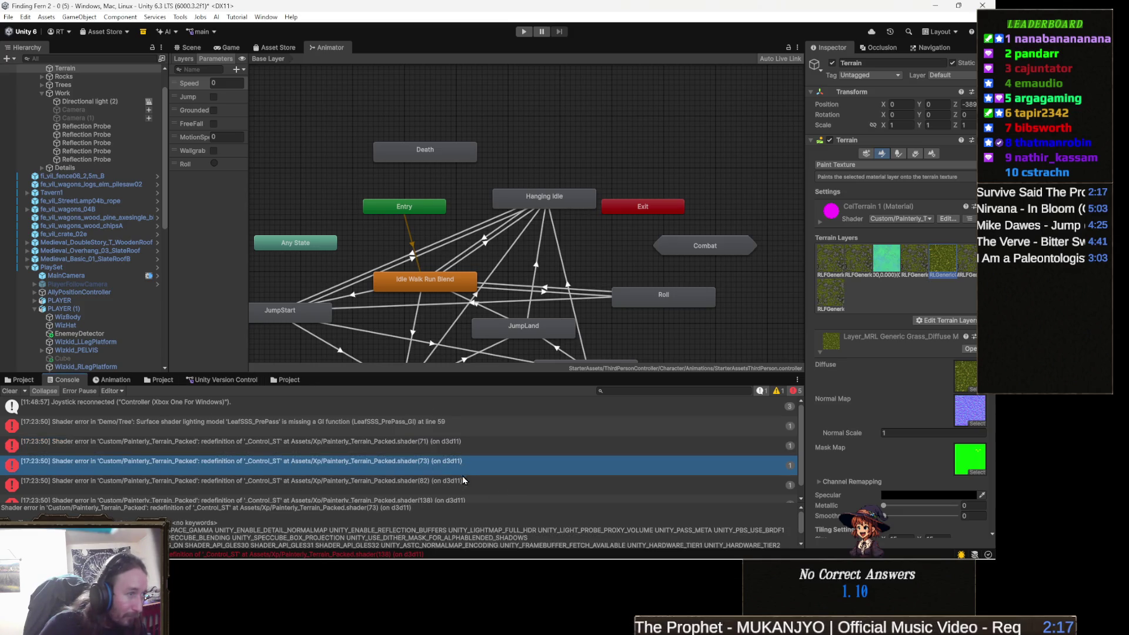
{"action": "left_click", "coordinate": [398, 538]}
{"action": "key", "text": "ctrl+a"}
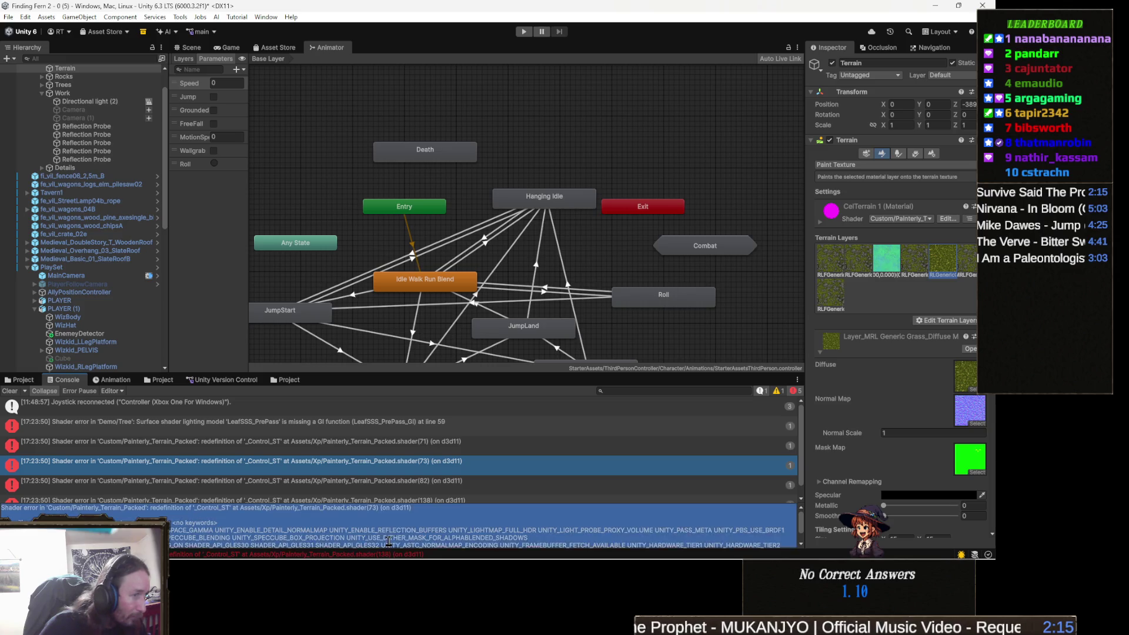
{"action": "scroll", "coordinate": [583, 468], "scroll_direction": "down", "scroll_amount": 1}
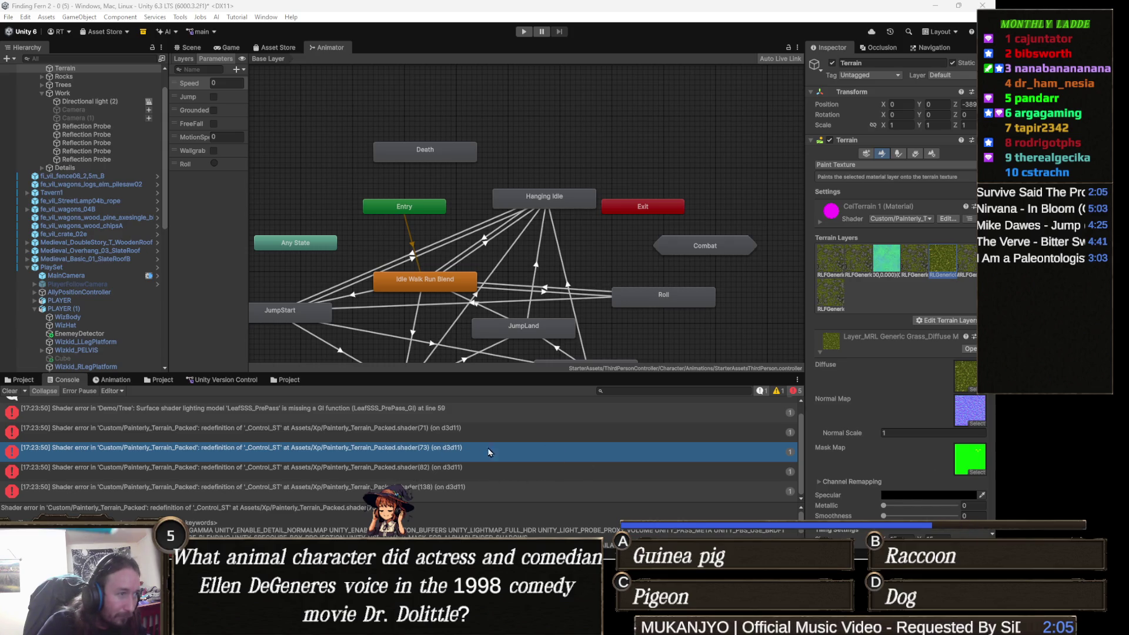
{"action": "left_click", "coordinate": [475, 467]}
{"action": "left_click", "coordinate": [445, 528]}
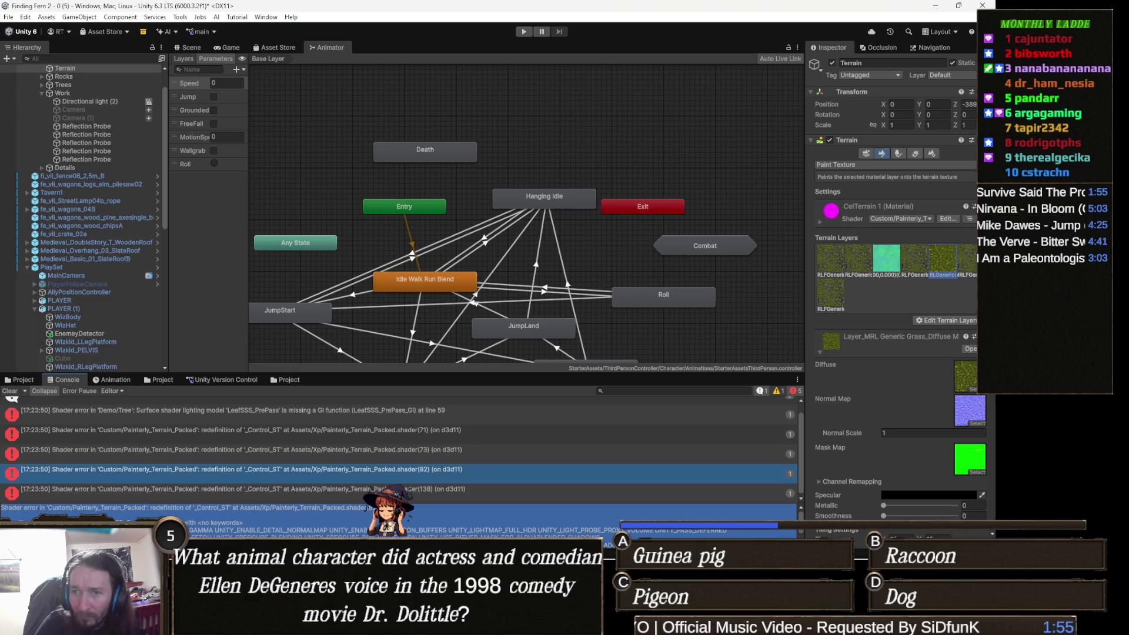
{"action": "left_click", "coordinate": [177, 508]}
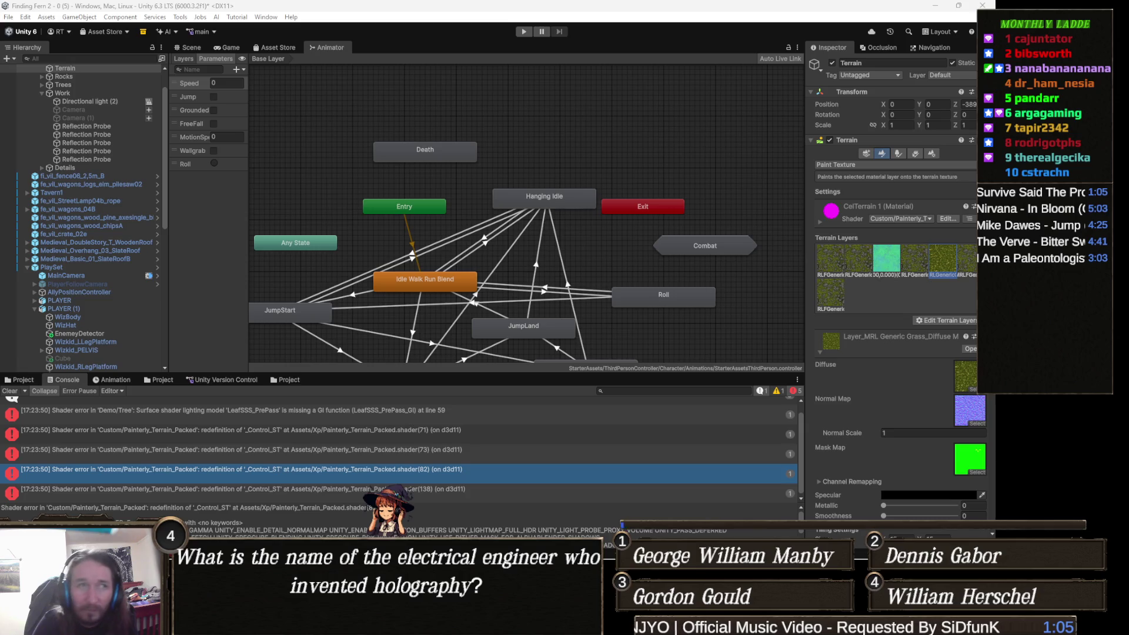
- Paste the revised shader code with Smoothness and Metallic properties over the collapsed body
{"action": "mouse_move", "coordinate": [318, 558]}
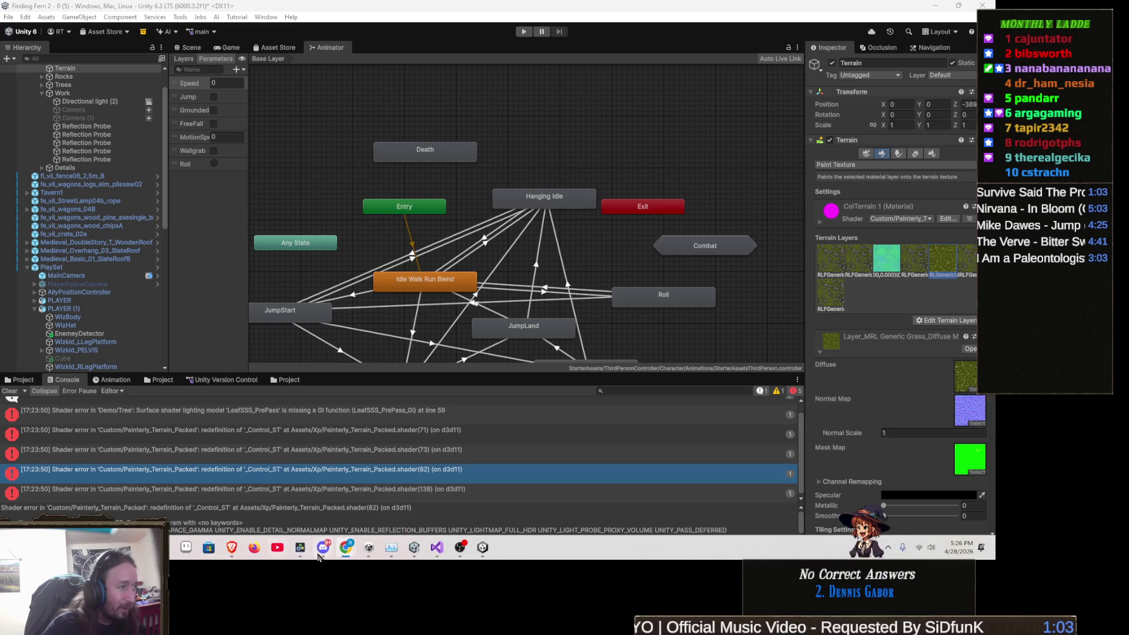
{"action": "left_click", "coordinate": [436, 547]}
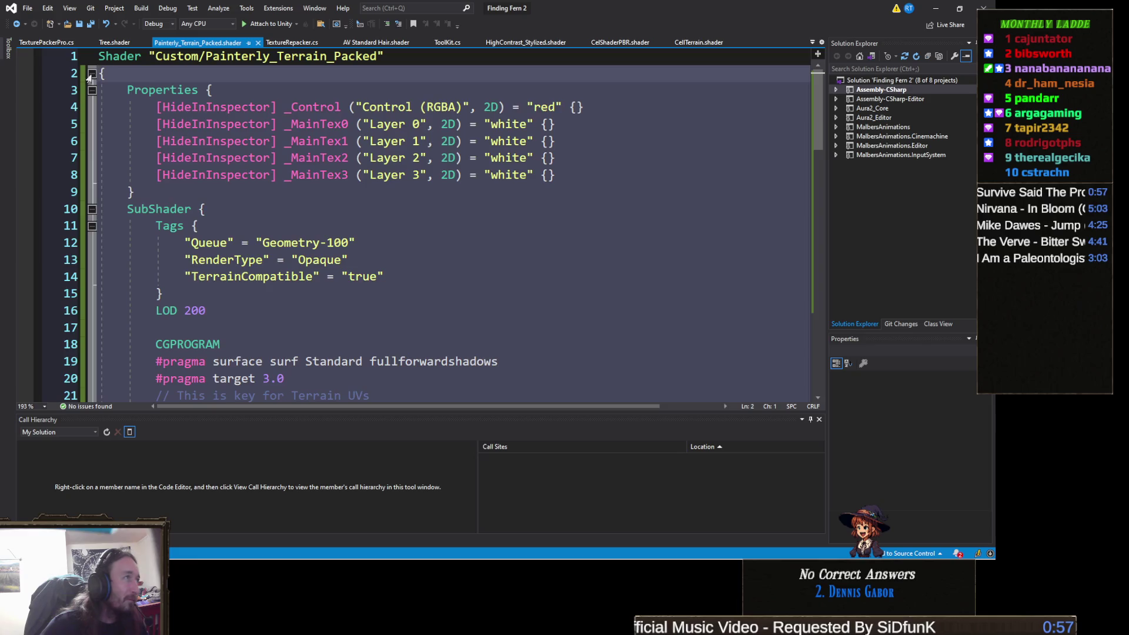
{"action": "left_click", "coordinate": [92, 73]}
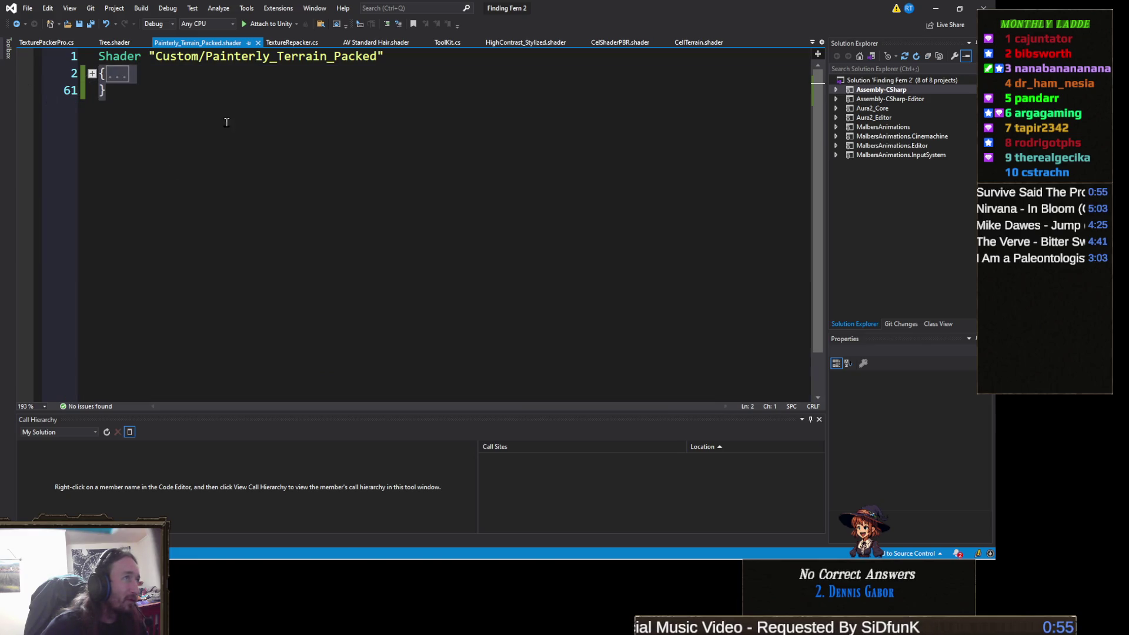
{"action": "key", "text": "ctrl+v"}
- Remove the duplicate Painterly_Terrain_Packed Shader header line and save the shader file
{"action": "scroll", "coordinate": [379, 65], "scroll_direction": "up", "scroll_amount": 10}
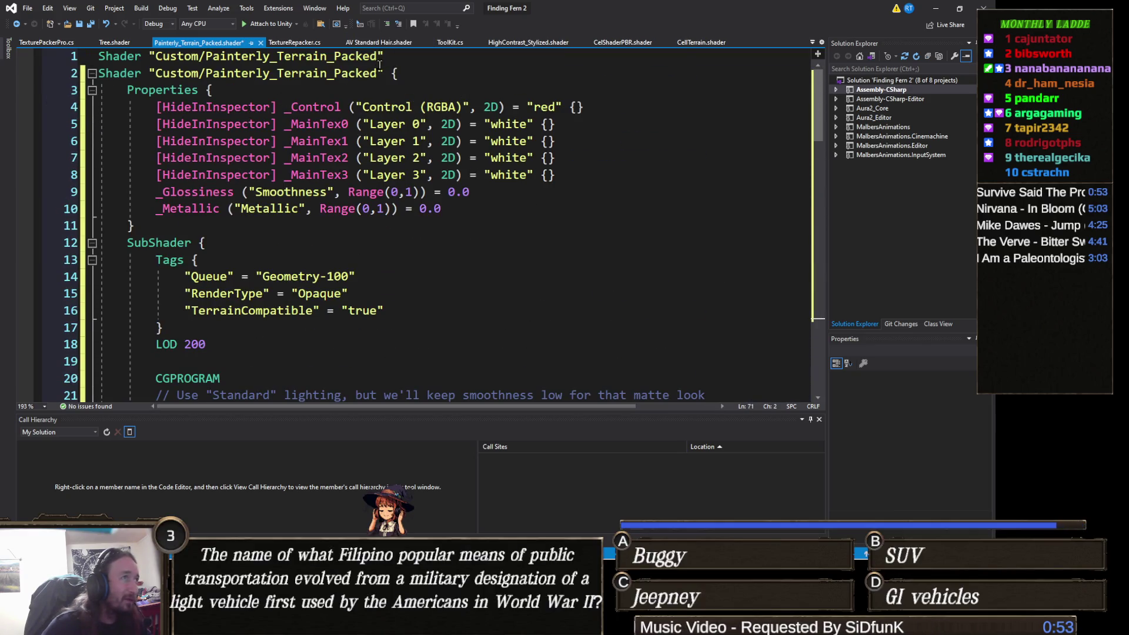
{"action": "left_click_drag", "start_coordinate": [390, 72], "coordinate": [99, 73]}
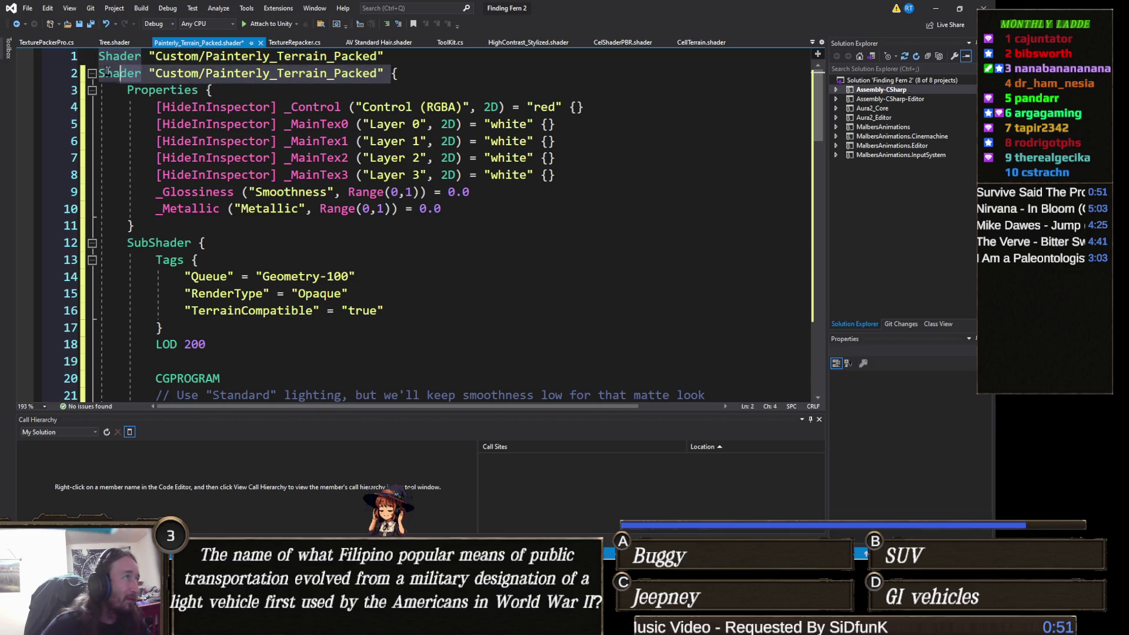
{"action": "key", "text": "BackSpace"}
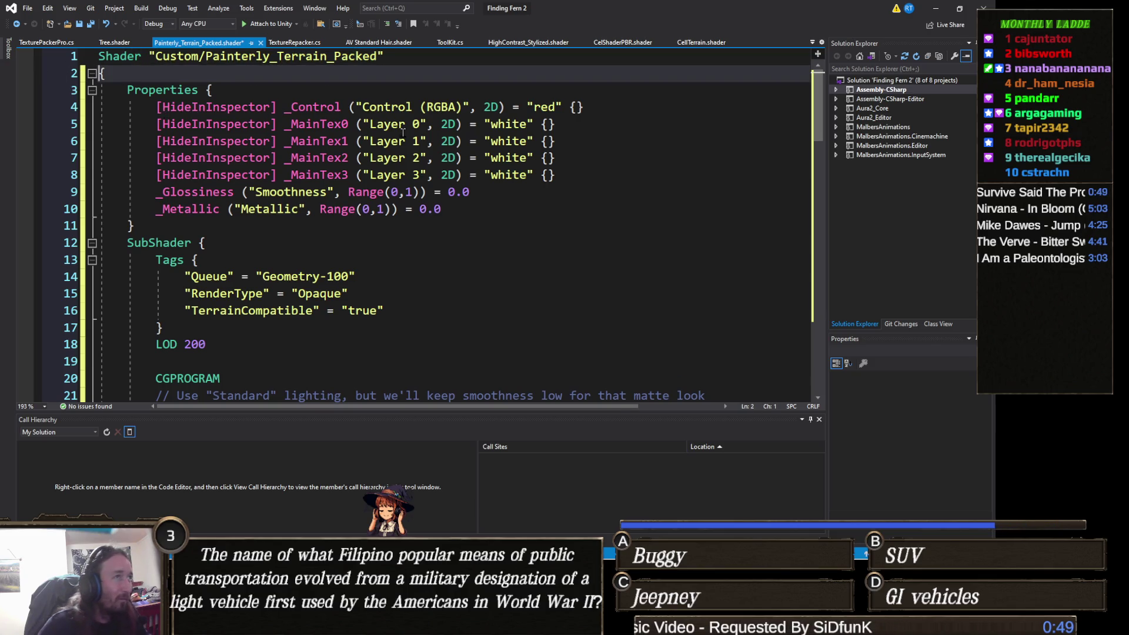
{"action": "key", "text": "ctrl+s"}
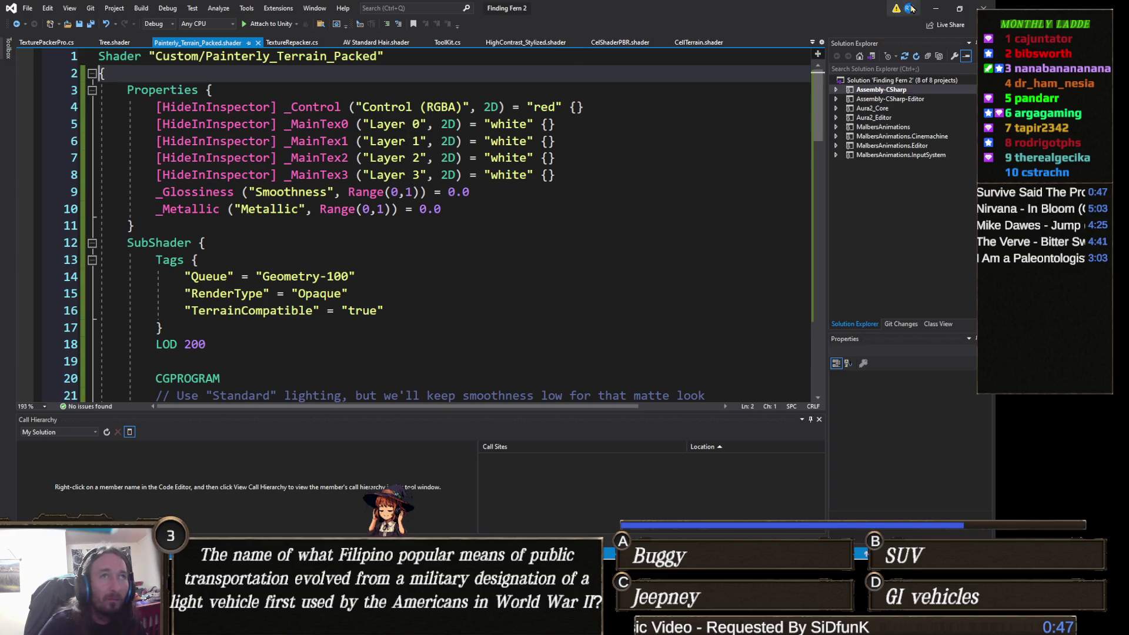
{"action": "left_click", "coordinate": [935, 8]}
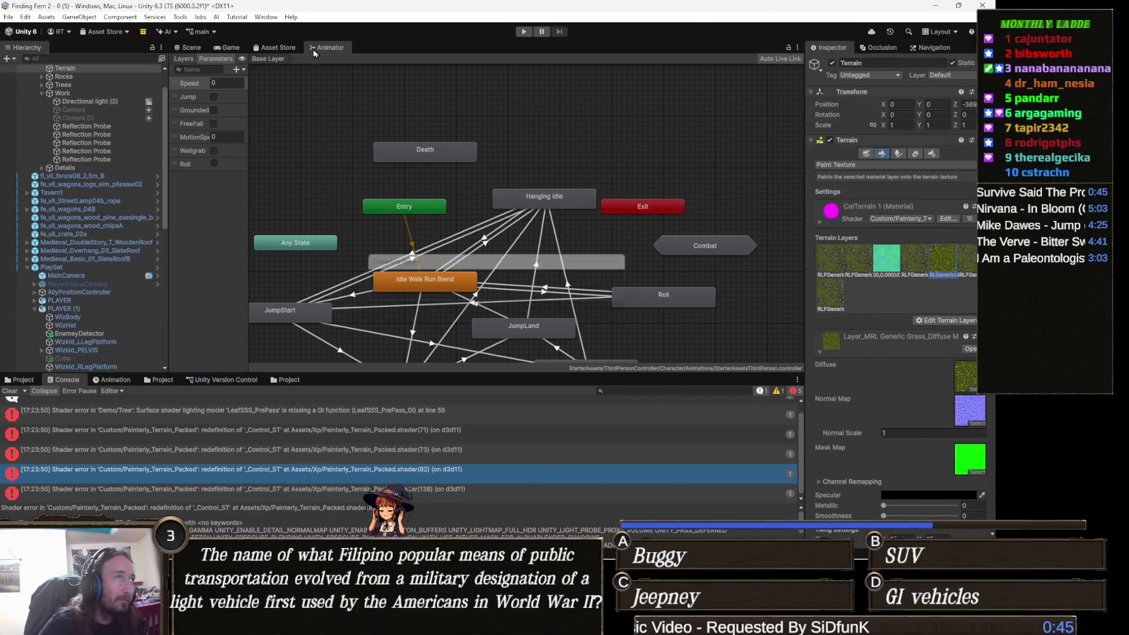
- Check the still-magenta terrain, then read the '_MainTex0_ST' redefinition error at shader line 80
{"action": "left_click", "coordinate": [189, 47]}
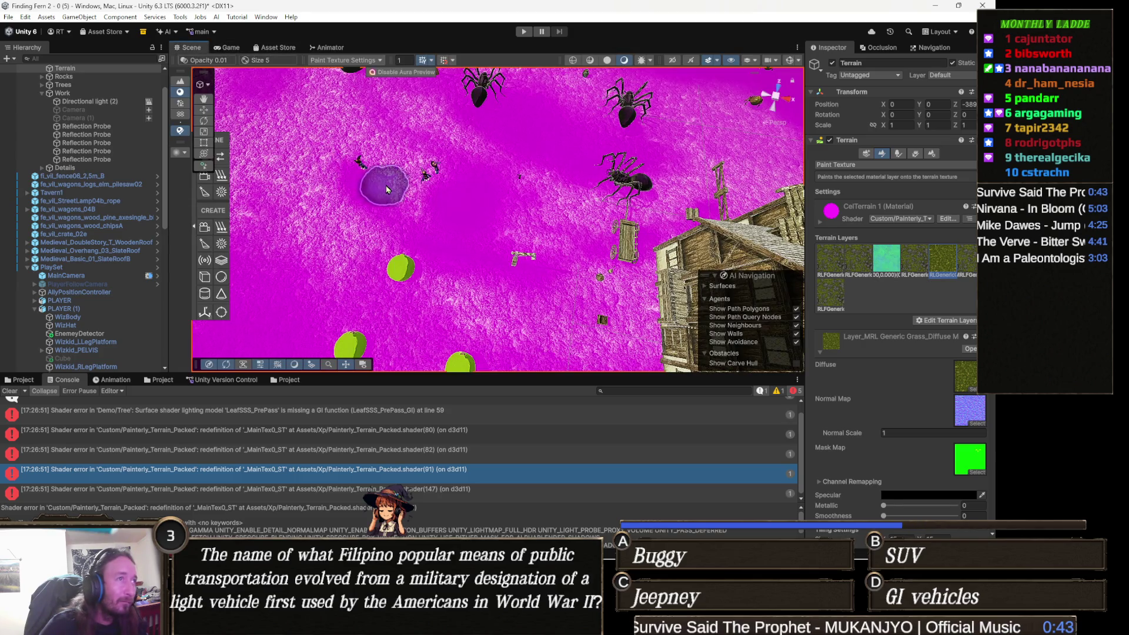
{"action": "left_click", "coordinate": [313, 48]}
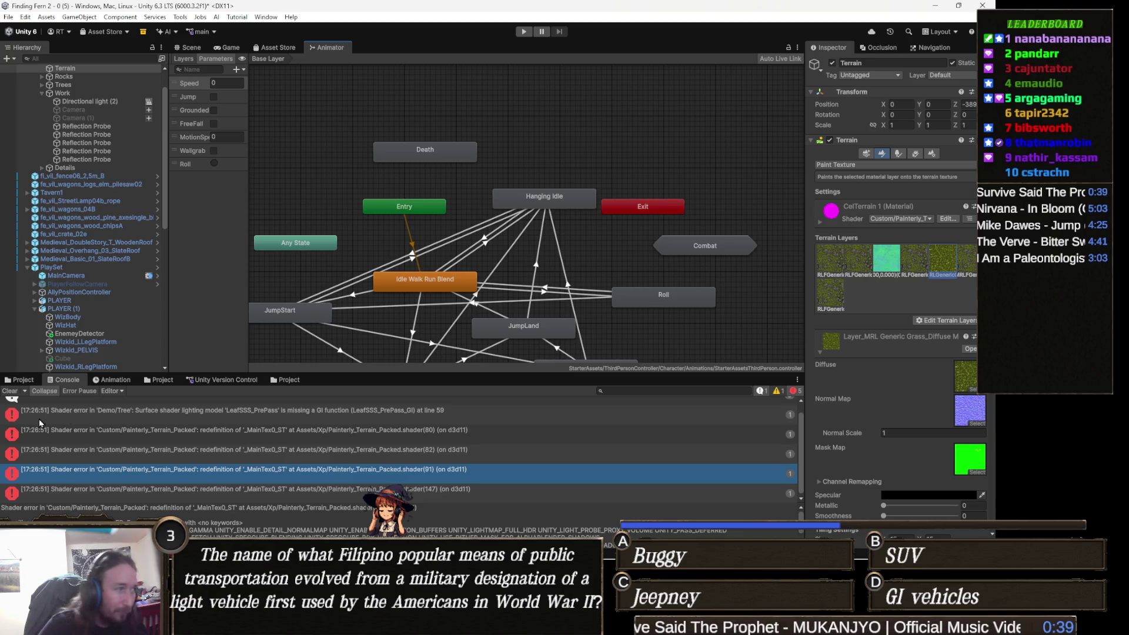
{"action": "scroll", "coordinate": [262, 450], "scroll_direction": "down", "scroll_amount": 1}
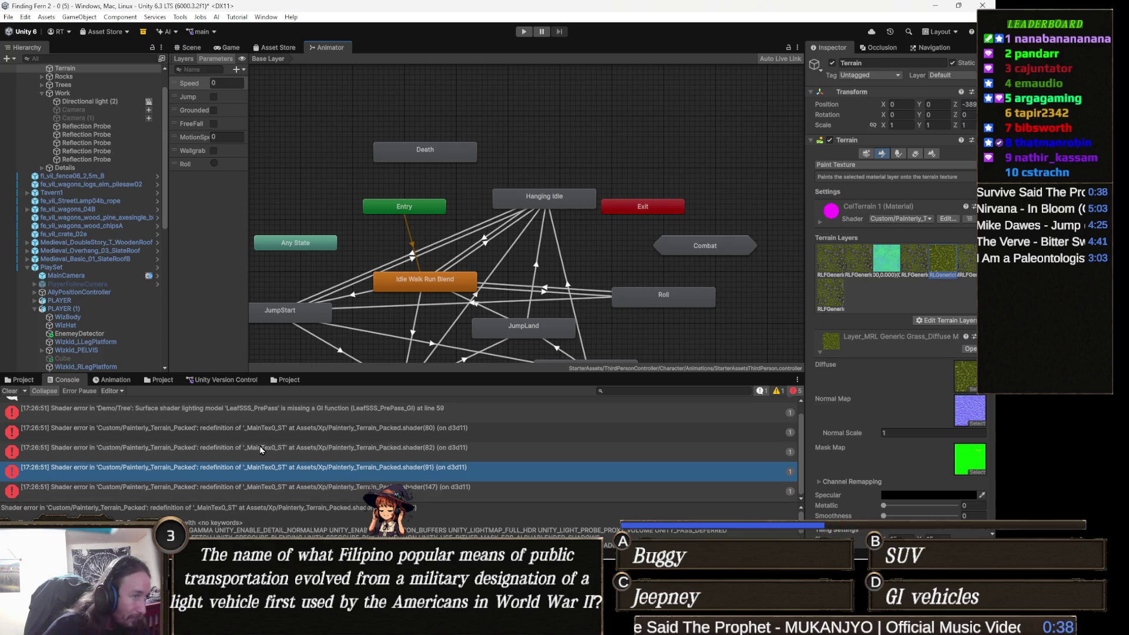
{"action": "left_click", "coordinate": [464, 430]}
{"action": "triple_click", "coordinate": [415, 532]}
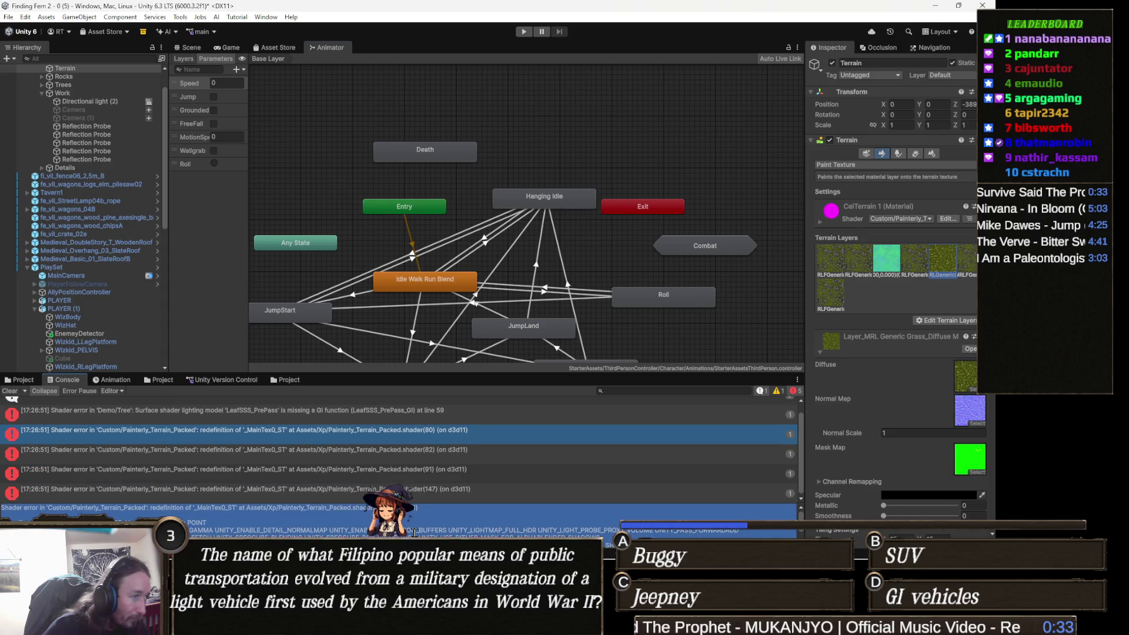
{"action": "key", "text": "alt+Tab"}
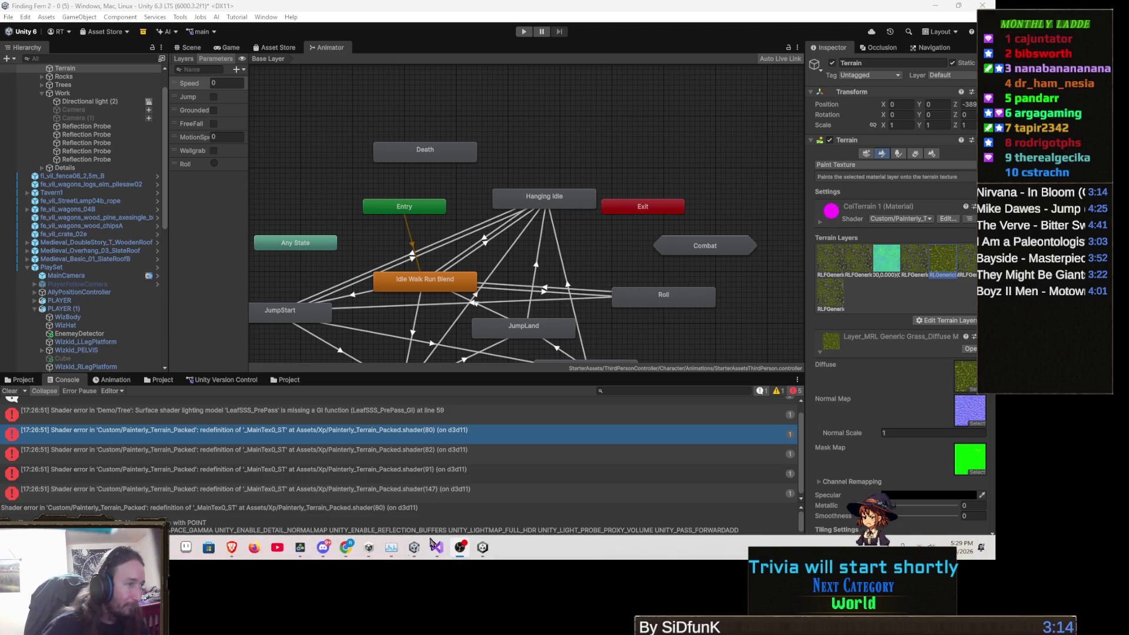
- Replace all of the shader's code with the new weighted splat-blending version
{"action": "left_click", "coordinate": [435, 546]}
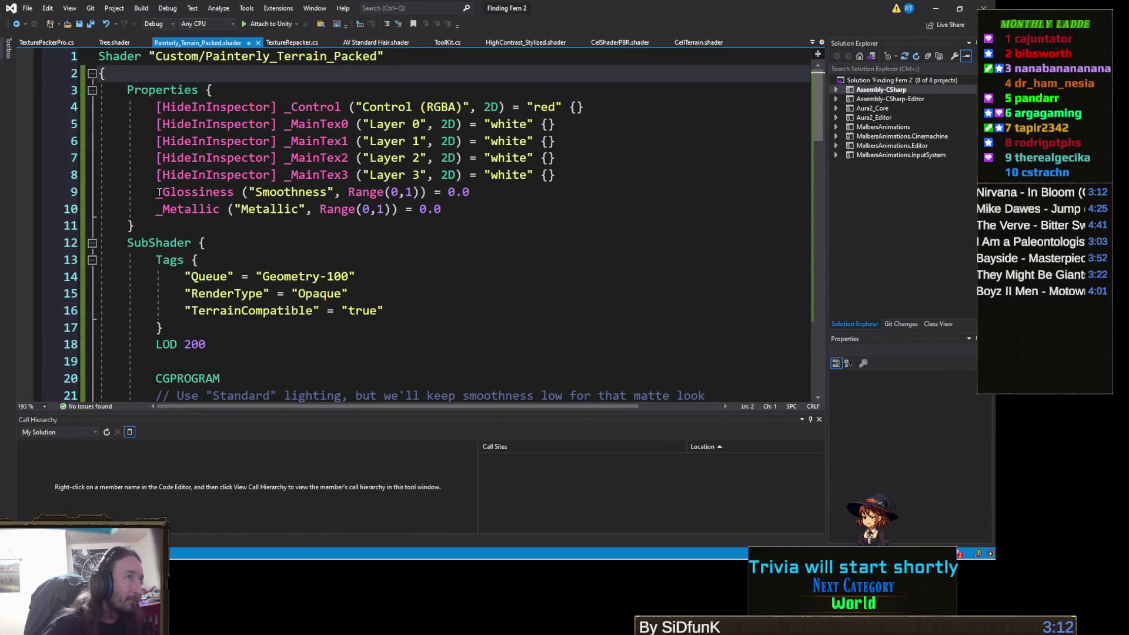
{"action": "left_click", "coordinate": [92, 74]}
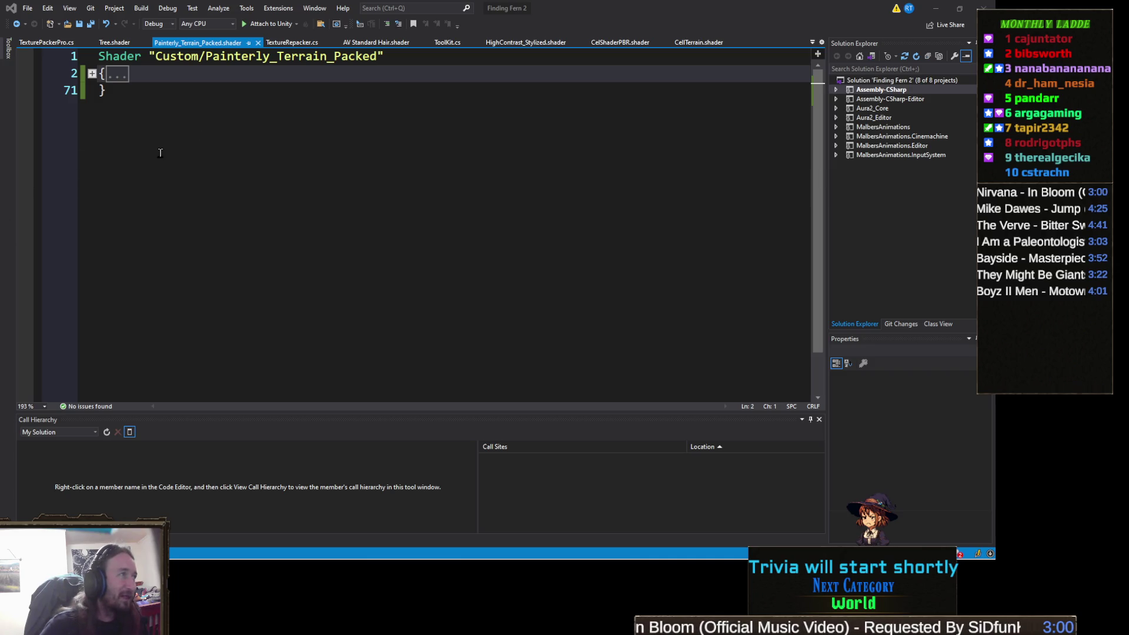
{"action": "key", "text": "ctrl+a"}
{"action": "key", "text": "ctrl+v"}
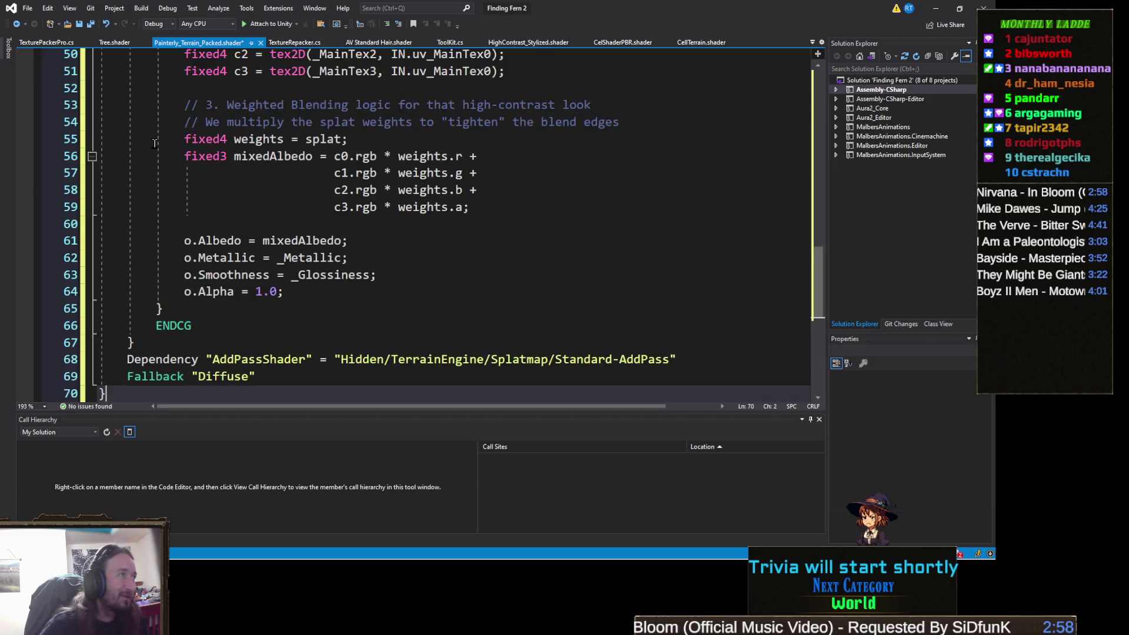
- Delete the duplicated Shader declaration on line 2 and save the shader file
{"action": "scroll", "coordinate": [155, 144], "scroll_direction": "up", "scroll_amount": 16}
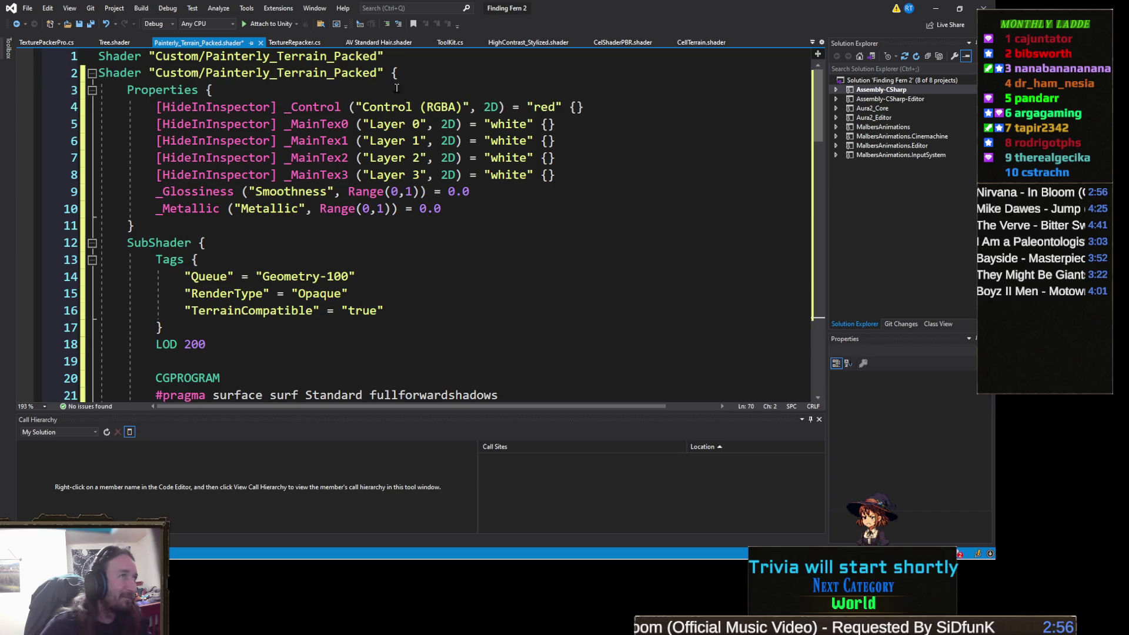
{"action": "mouse_move", "coordinate": [391, 72]}
{"action": "left_mouse_down"}
{"action": "mouse_move", "coordinate": [98, 72]}
{"action": "mouse_move", "coordinate": [66, 61]}
{"action": "mouse_move", "coordinate": [112, 71]}
{"action": "mouse_move", "coordinate": [100, 69]}
{"action": "left_mouse_up"}
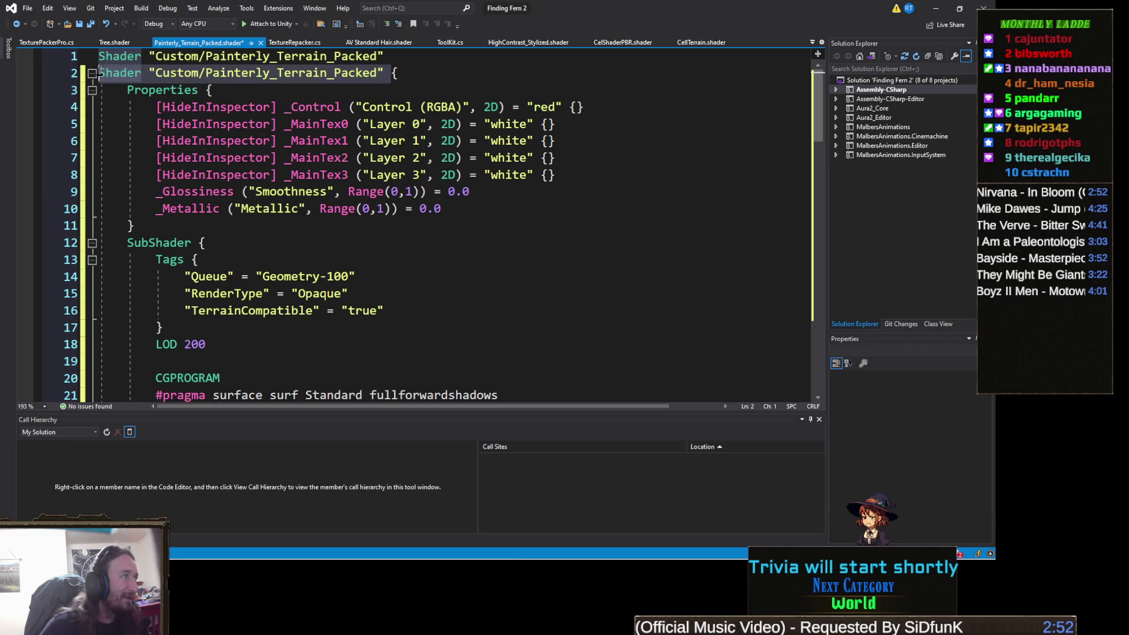
{"action": "key", "text": "Delete"}
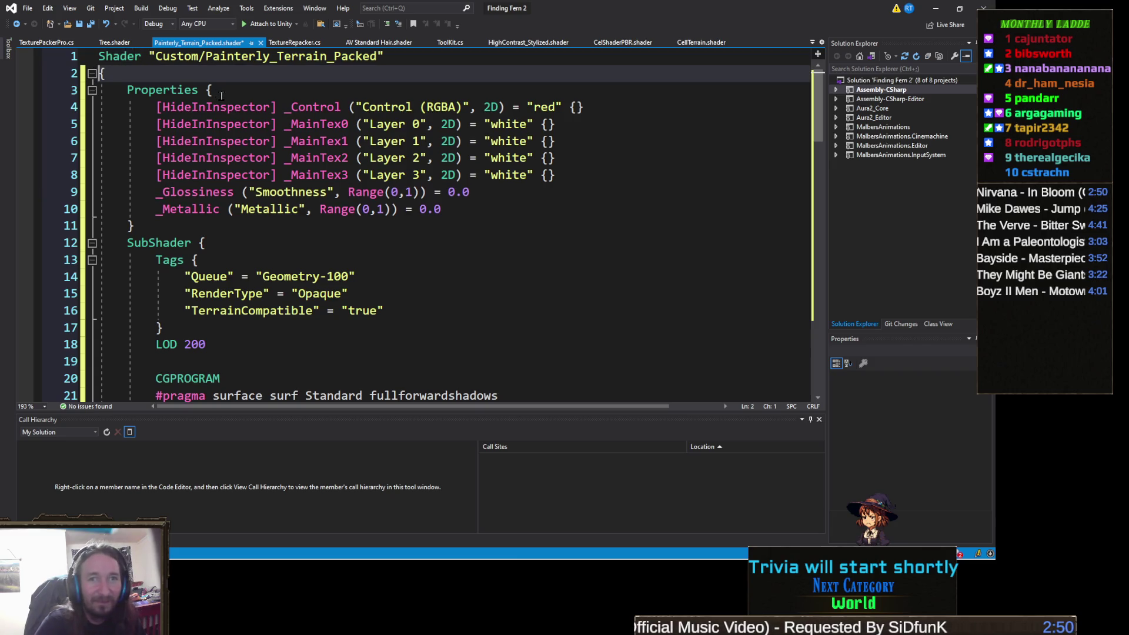
{"action": "key", "text": "ctrl+s"}
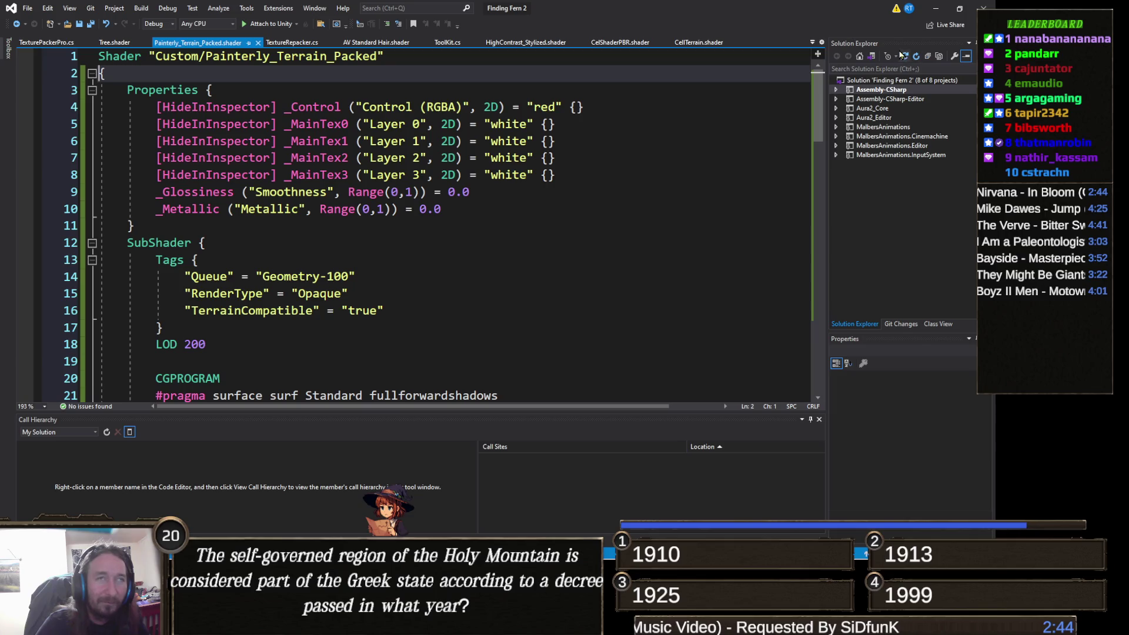
- Show the terrain from a top-down view in Unity's Scene view
{"action": "left_click", "coordinate": [937, 10]}
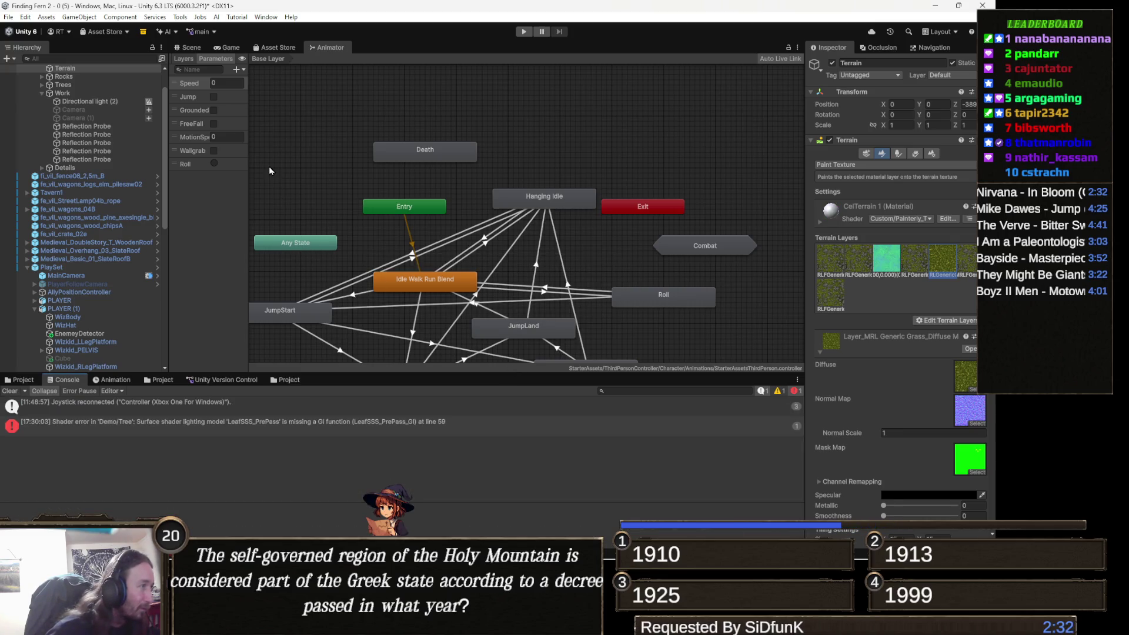
{"action": "left_click", "coordinate": [187, 48]}
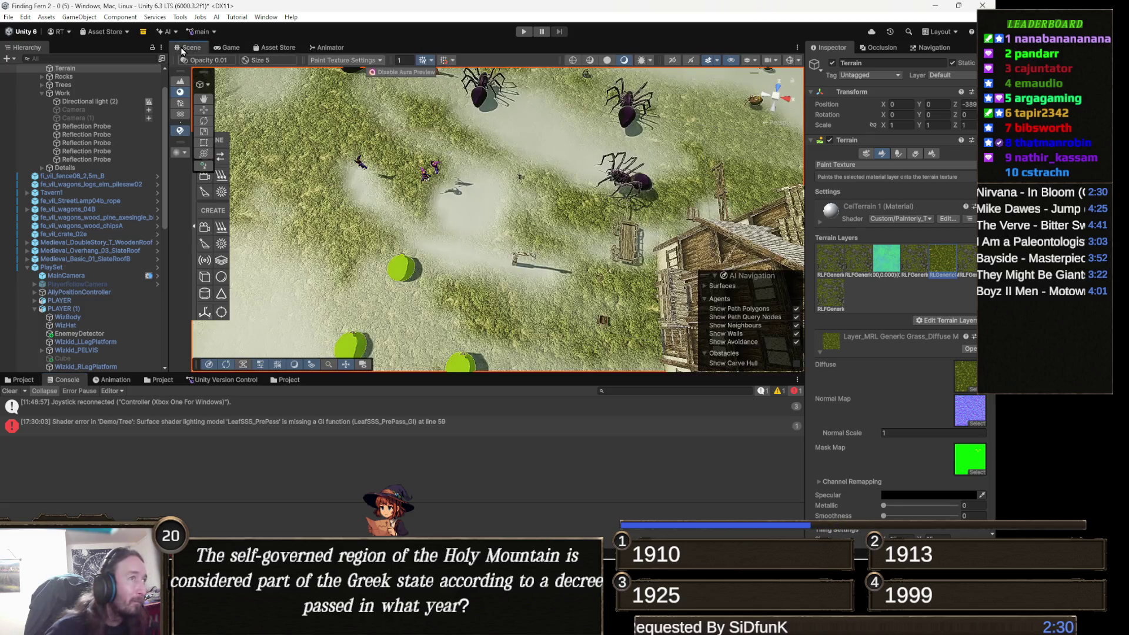
{"action": "mouse_move", "coordinate": [501, 159]}
{"action": "left_mouse_down"}
{"action": "mouse_move", "coordinate": [522, 220]}
{"action": "mouse_move", "coordinate": [327, 246]}
{"action": "mouse_move", "coordinate": [447, 255]}
{"action": "mouse_move", "coordinate": [783, 124]}
{"action": "left_mouse_up"}
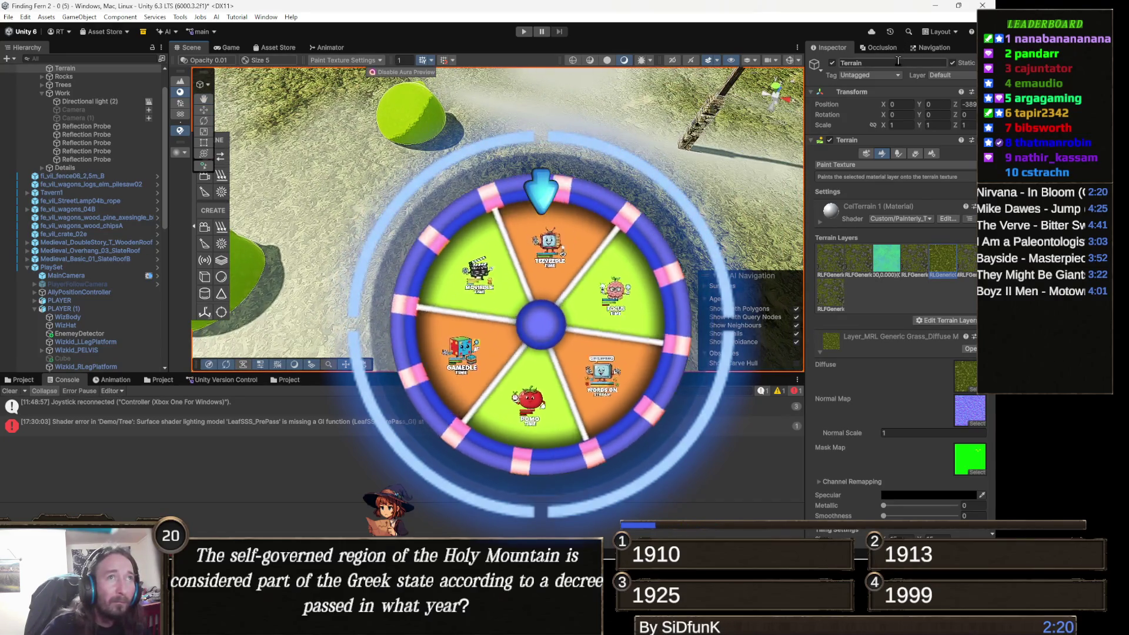
- Switch the terrain inspector to Paint Texture and select the Layer_grass terrain layer
{"action": "left_click", "coordinate": [931, 50]}
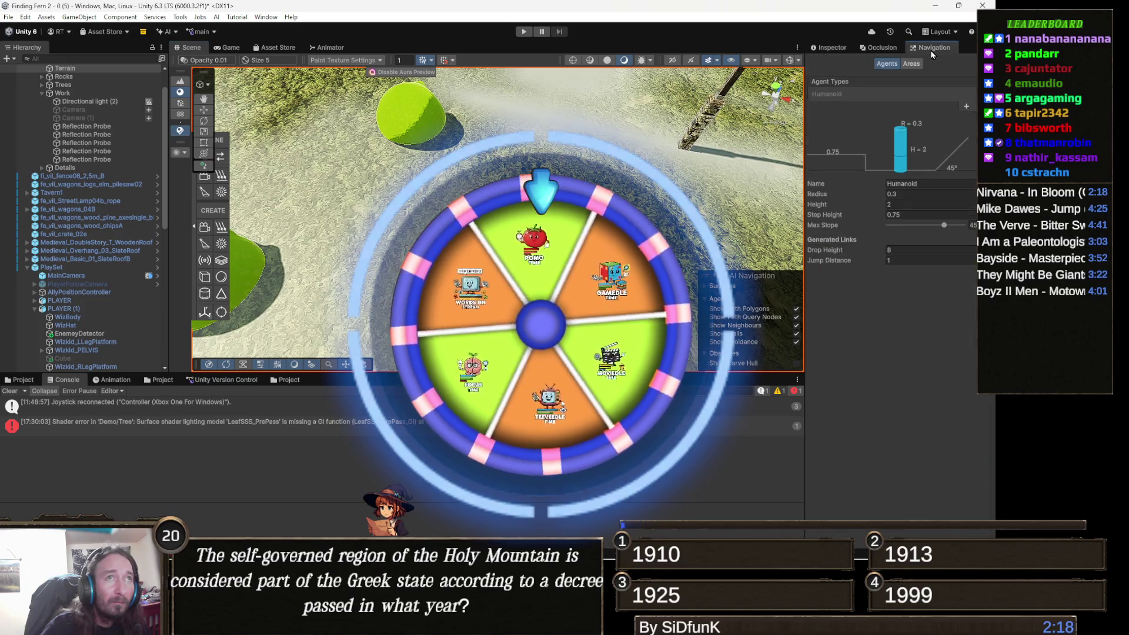
{"action": "left_click", "coordinate": [838, 48]}
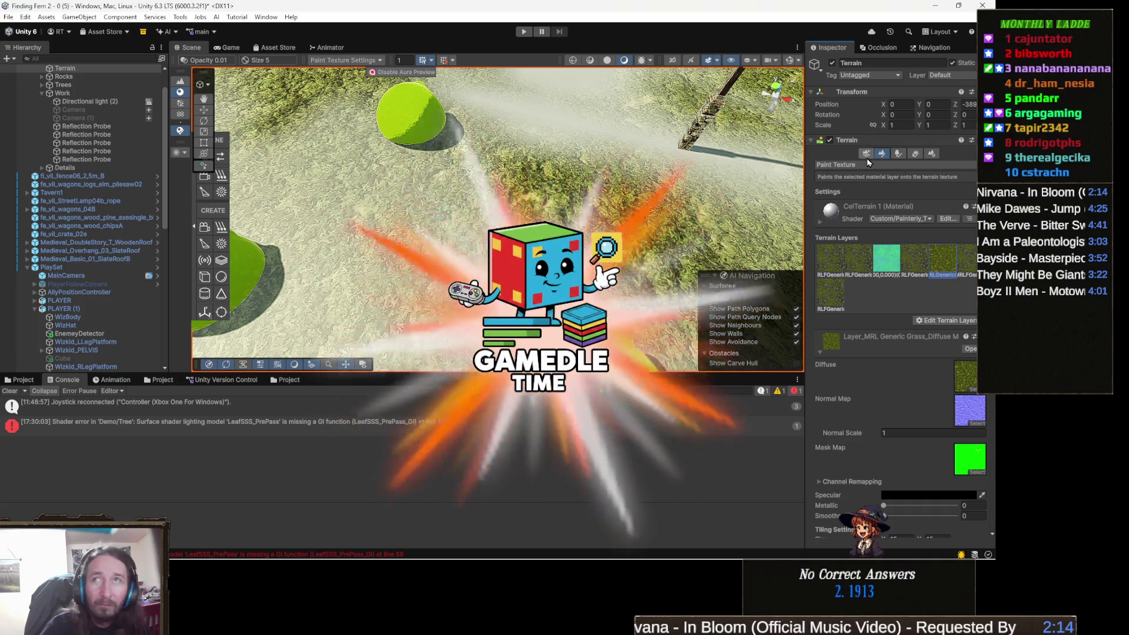
{"action": "left_click", "coordinate": [870, 154]}
{"action": "left_click", "coordinate": [885, 154]}
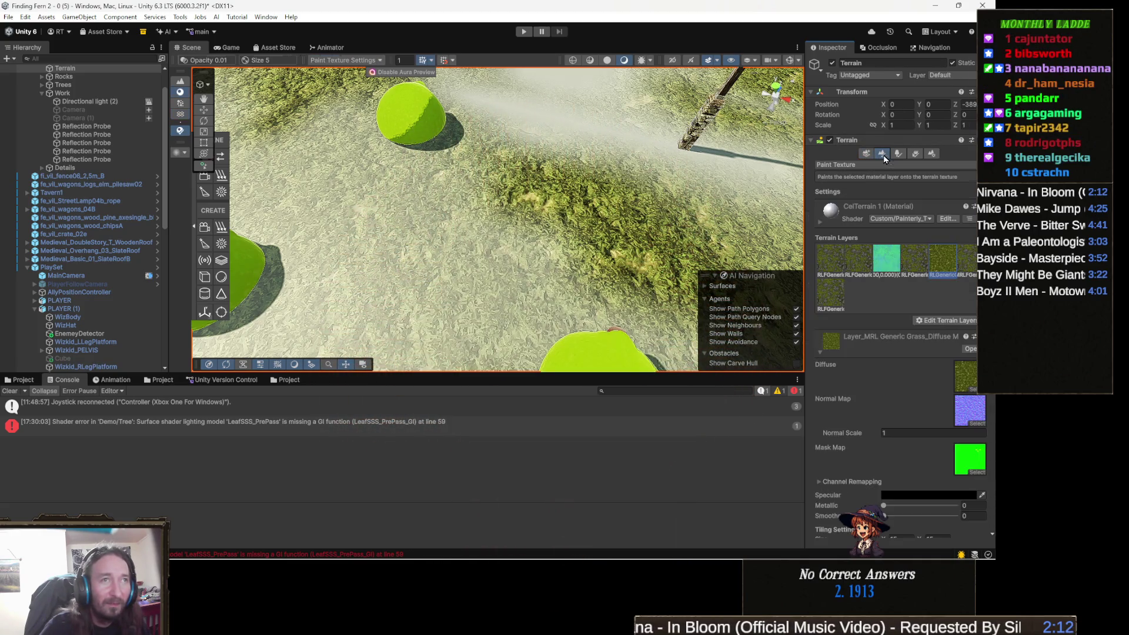
{"action": "left_click", "coordinate": [860, 263]}
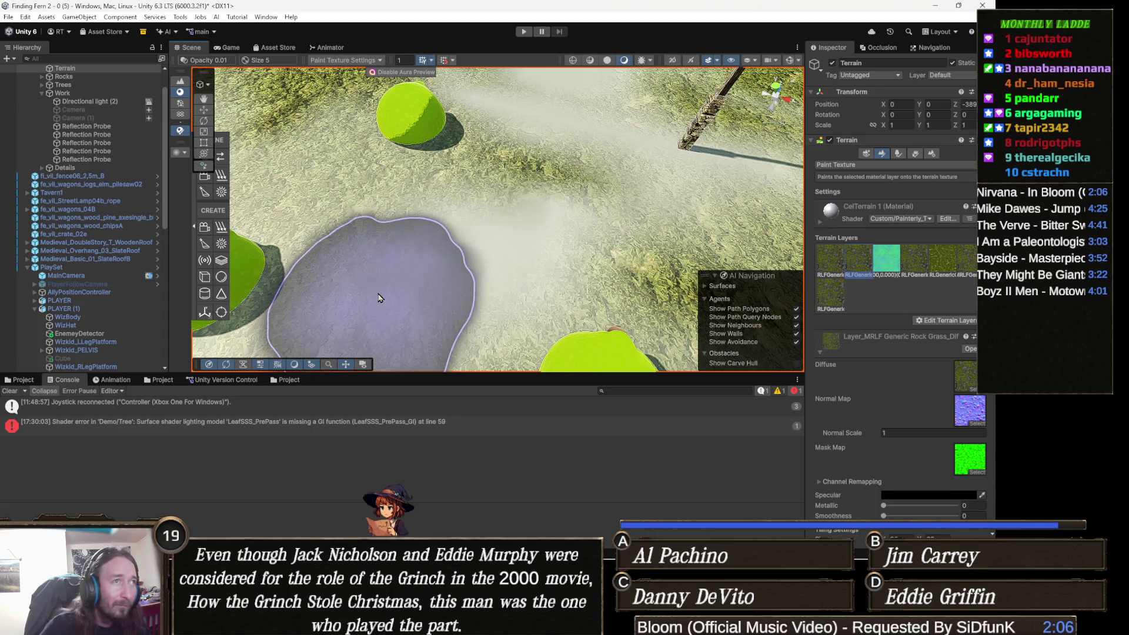
{"action": "left_click", "coordinate": [883, 259]}
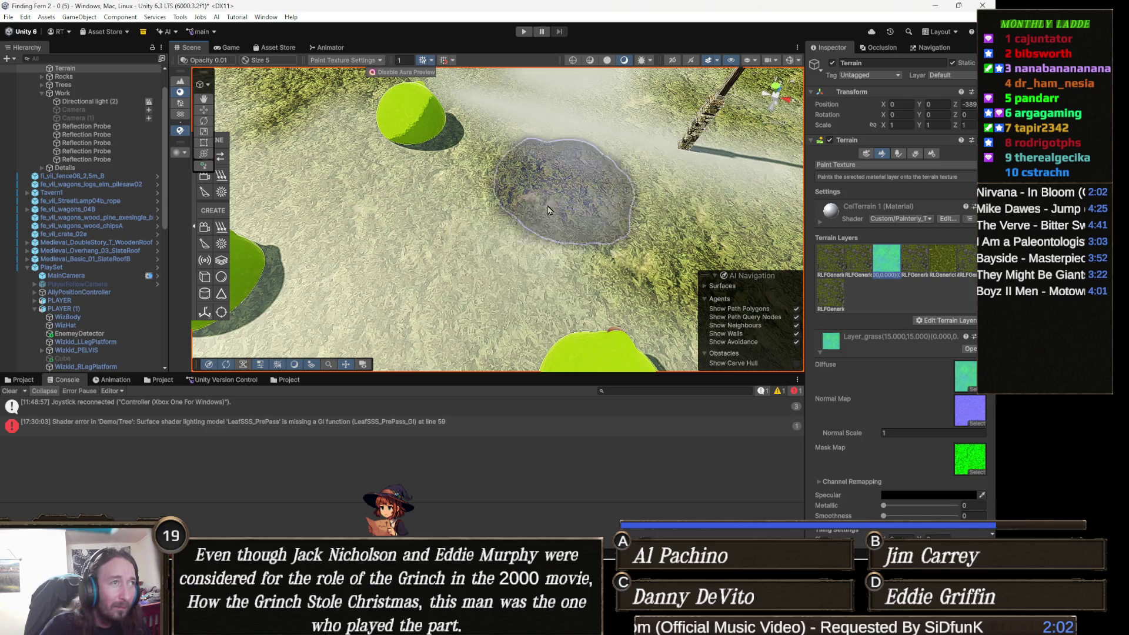
{"action": "mouse_move", "coordinate": [412, 253]}
{"action": "left_mouse_down"}
{"action": "mouse_move", "coordinate": [680, 168]}
{"action": "mouse_move", "coordinate": [689, 178]}
{"action": "left_mouse_up"}
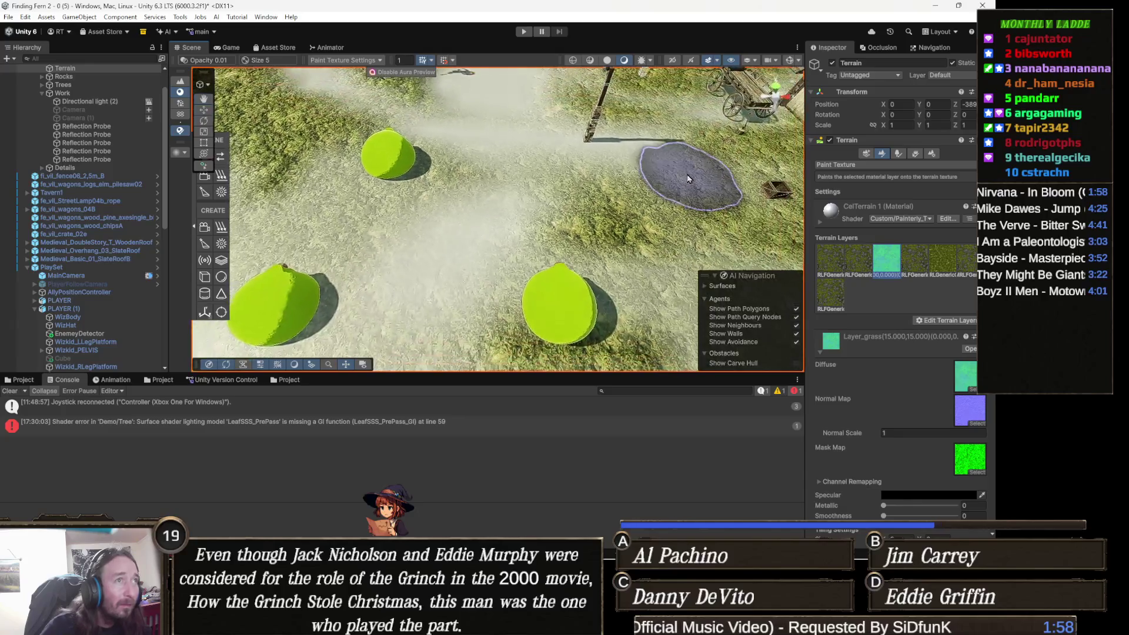
- Submit Dishonored as a guess in Chrome's Gamedle tab
{"action": "mouse_move", "coordinate": [346, 625]}
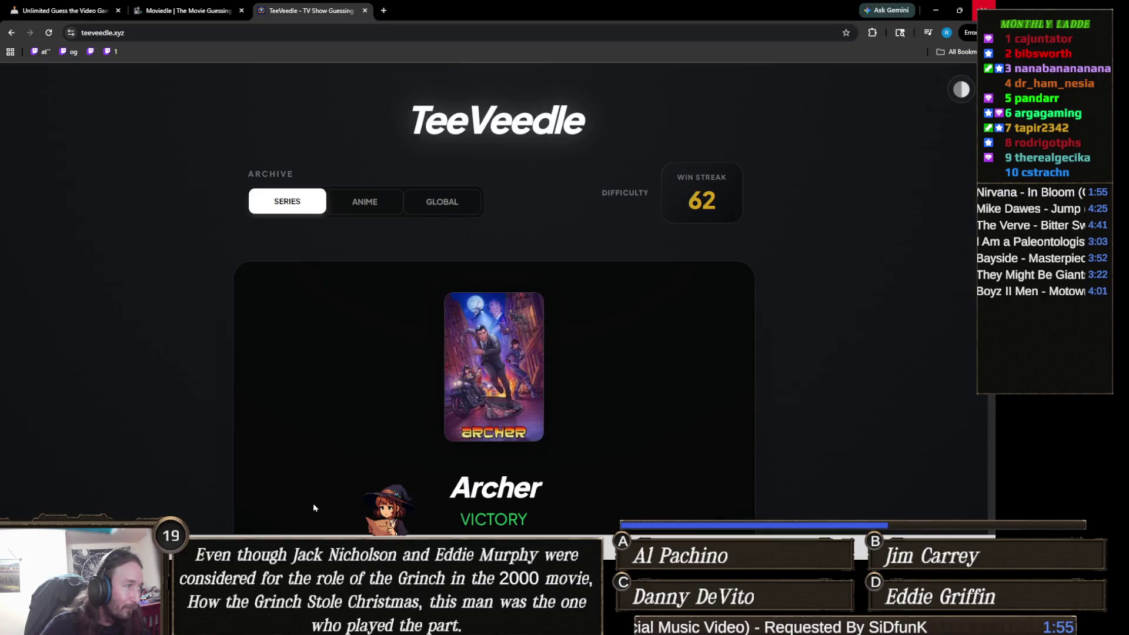
{"action": "left_click", "coordinate": [288, 497]}
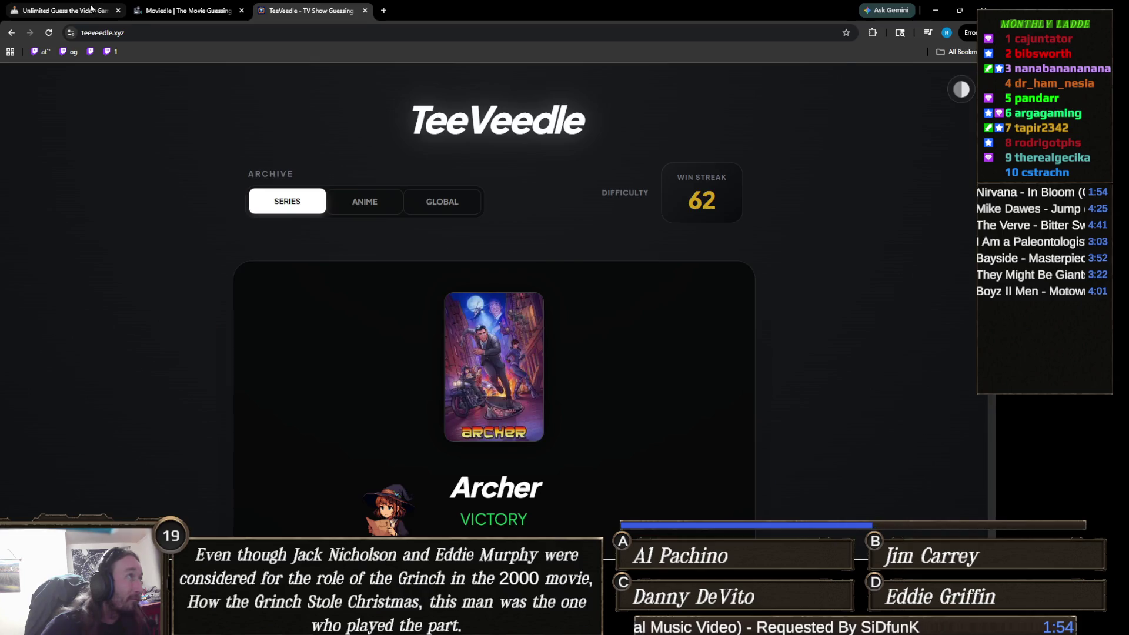
{"action": "left_click", "coordinate": [91, 7]}
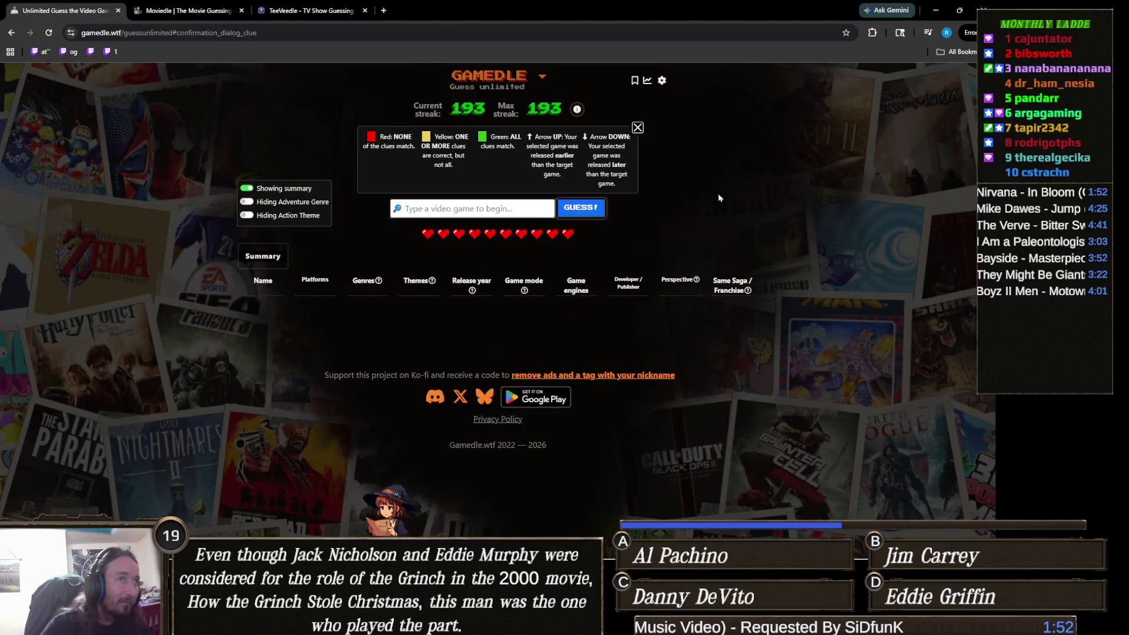
{"action": "left_click", "coordinate": [485, 208]}
{"action": "type", "text": "disho"}
{"action": "key", "text": "Down"}
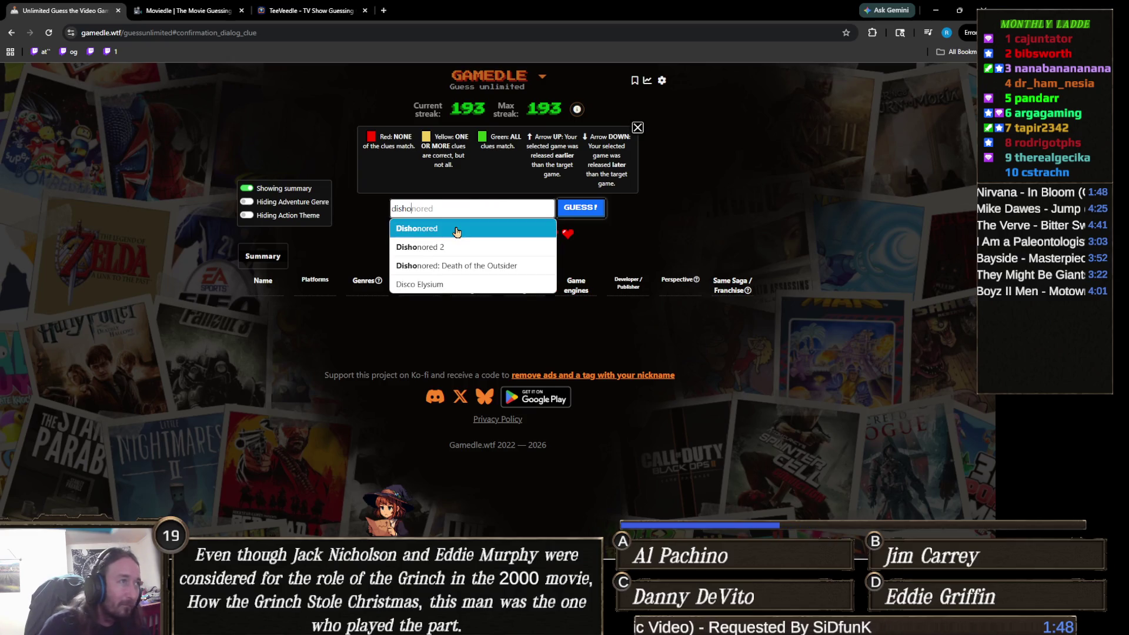
{"action": "key", "text": "Return"}
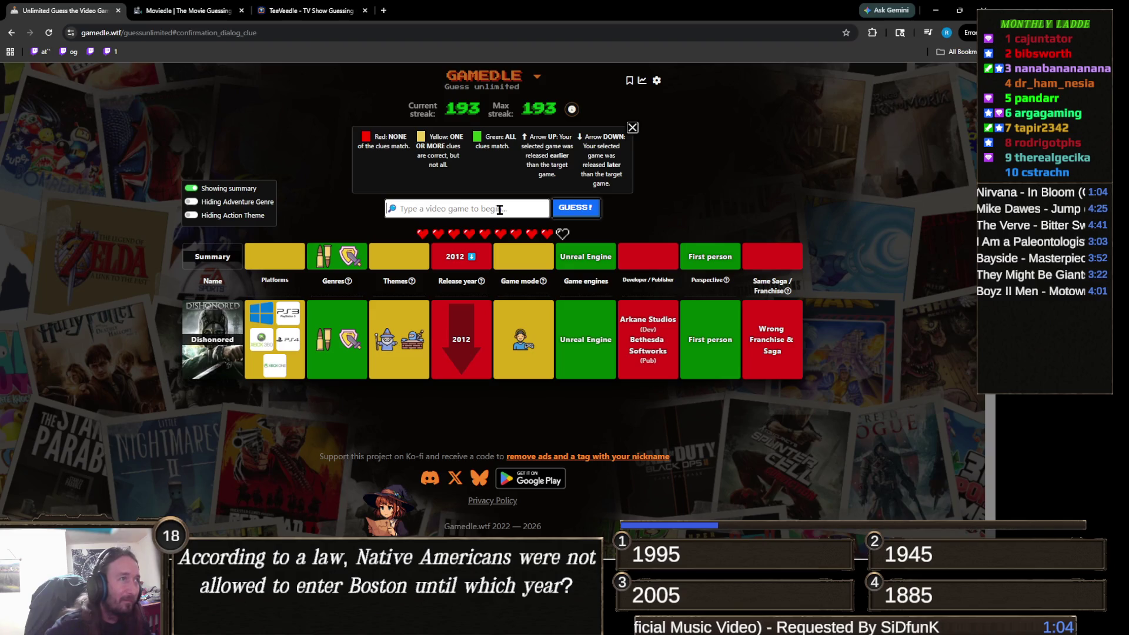
- Submit Borderlands as the second Gamedle guess
{"action": "type", "text": "borderla"}
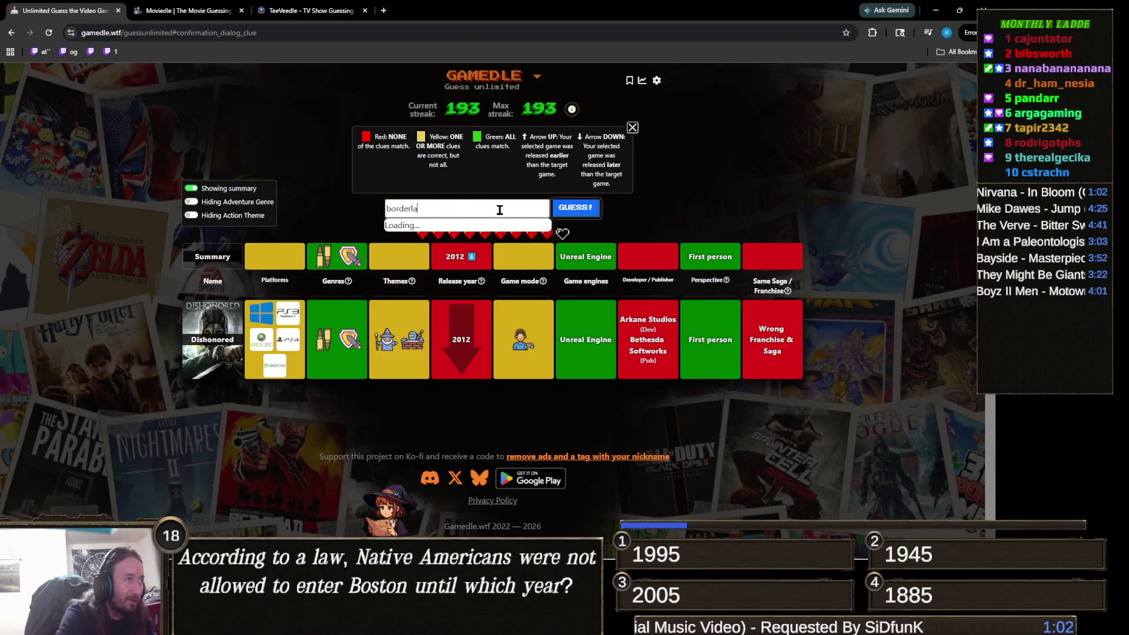
{"action": "left_click", "coordinate": [499, 227]}
{"action": "left_click", "coordinate": [576, 214]}
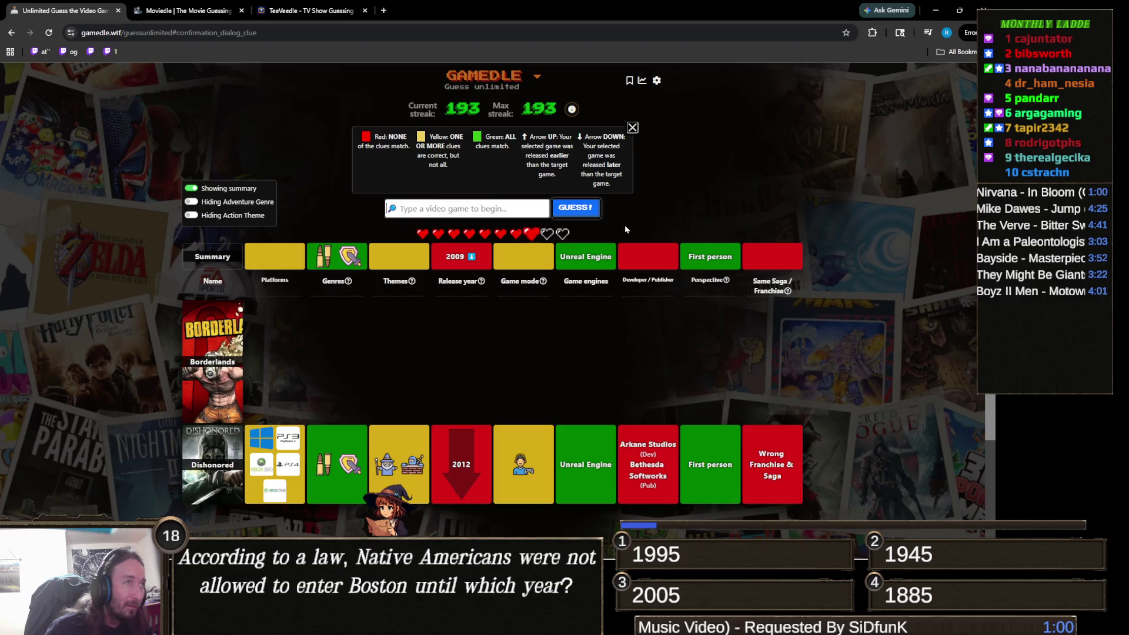